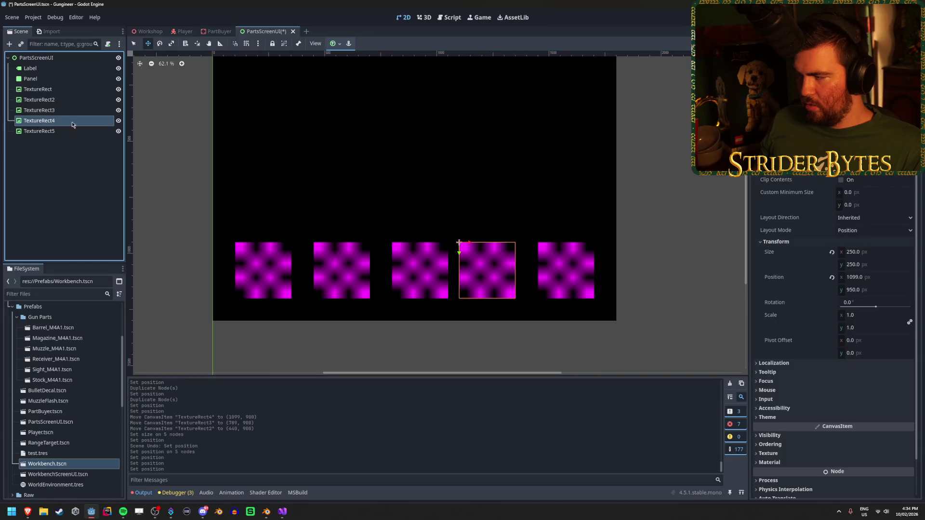
# Move TextureRect4 to Position x 1150 and save the PartsScreenUI scene.
pyautogui.click(873, 275)
pyautogui.write('11')
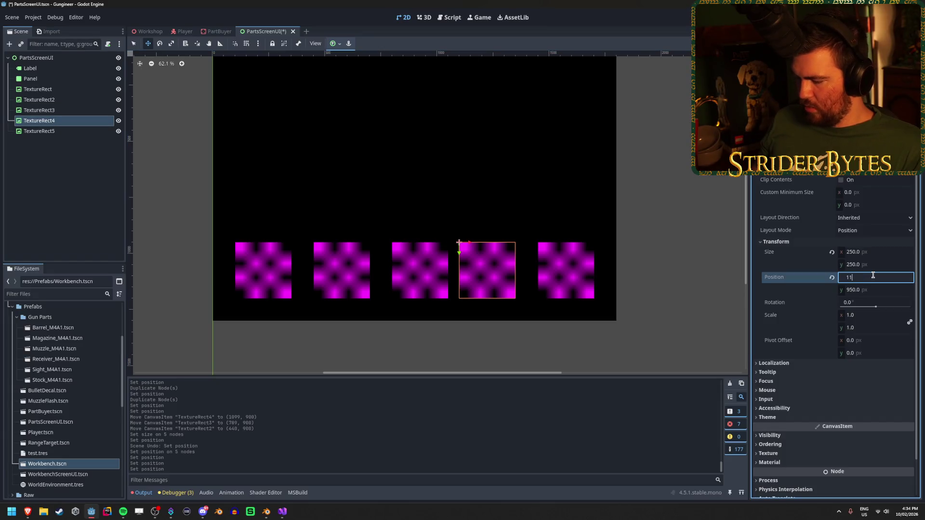
pyautogui.write('50')
pyautogui.press('Return')
pyautogui.moveTo(584, 276); pyautogui.dragTo(584, 276)
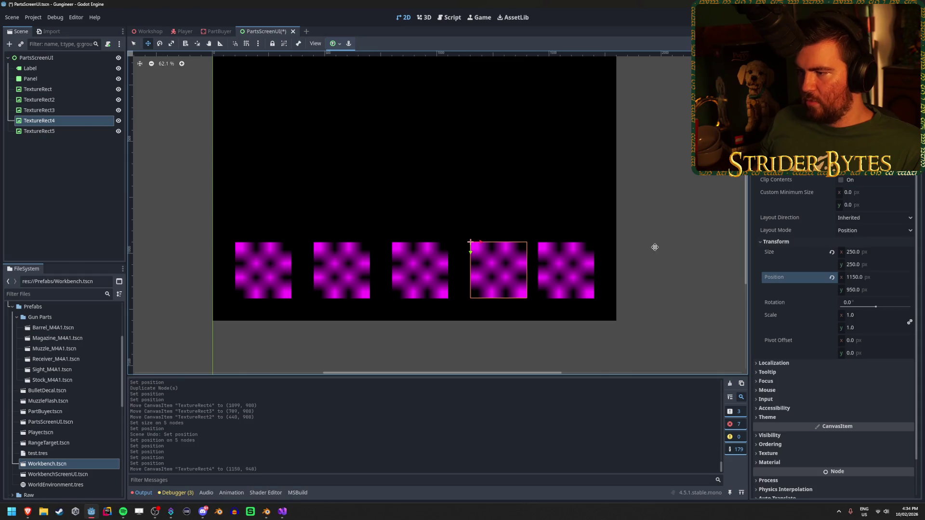
pyautogui.click(76, 190)
pyautogui.hotkey('ctrl', 's')
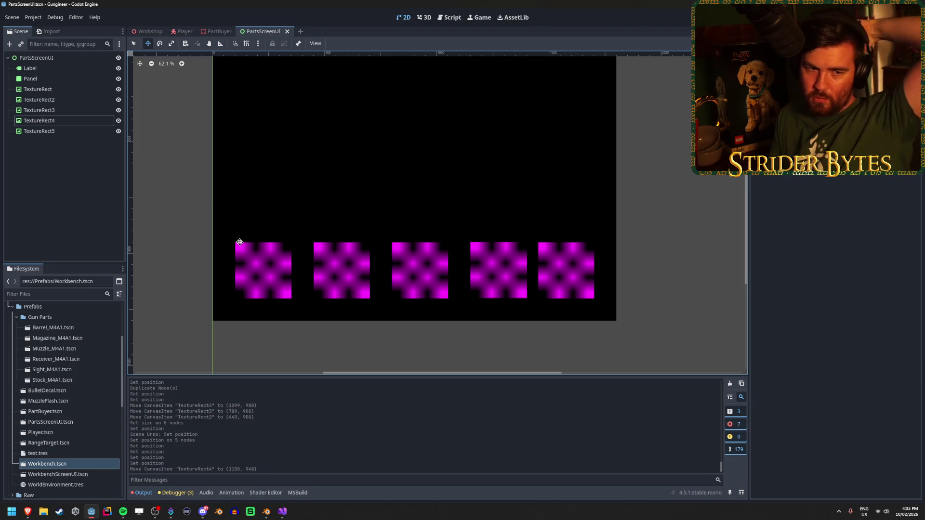
# Check TextureRect at x 100 and TextureRect5 at x 1450, then launch Windows Calculator.
pyautogui.click(30, 90)
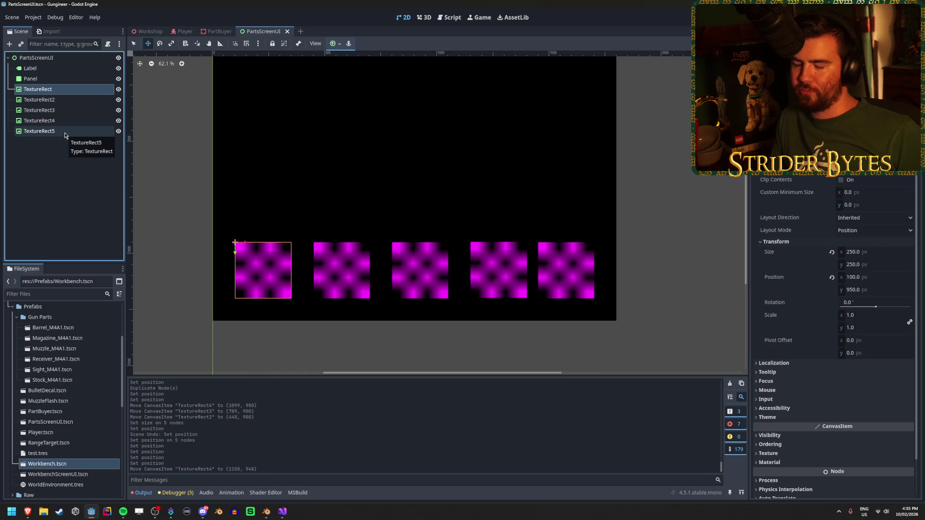
pyautogui.click(65, 132)
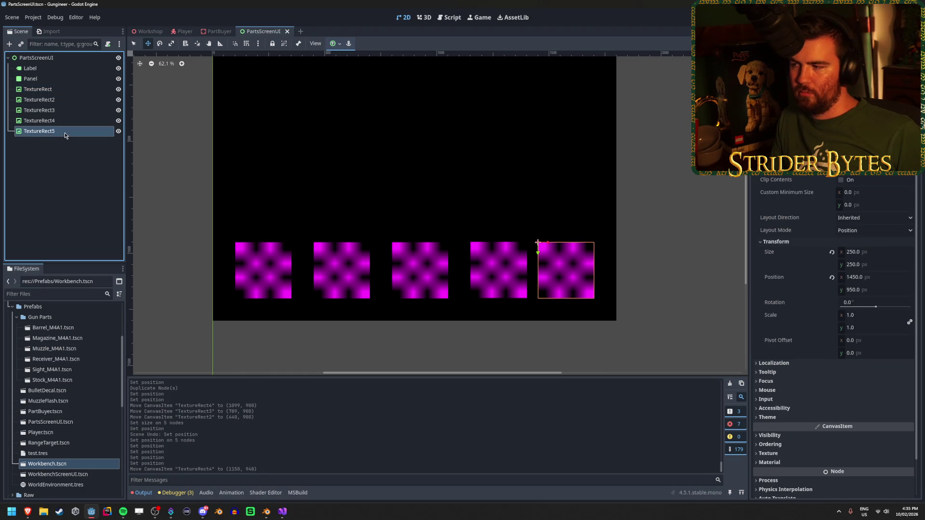
pyautogui.click(58, 90)
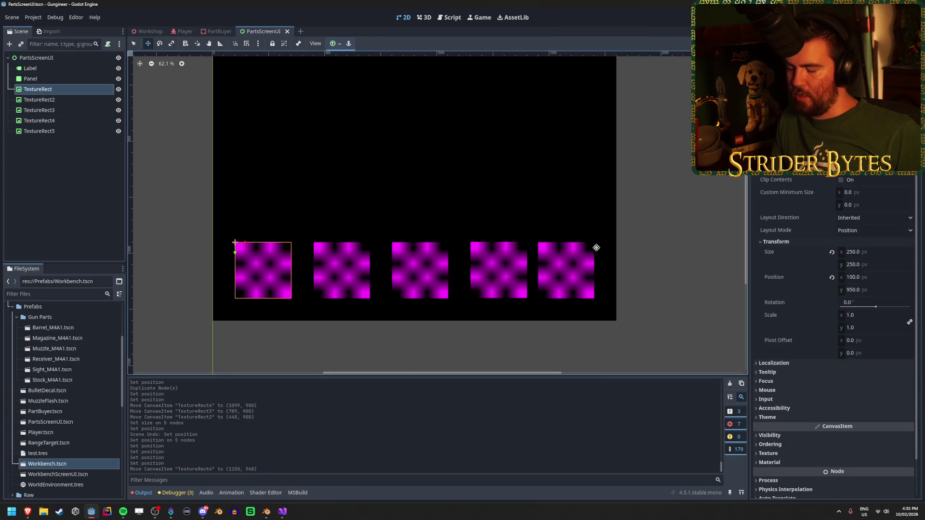
pyautogui.press('XF86Calculator')
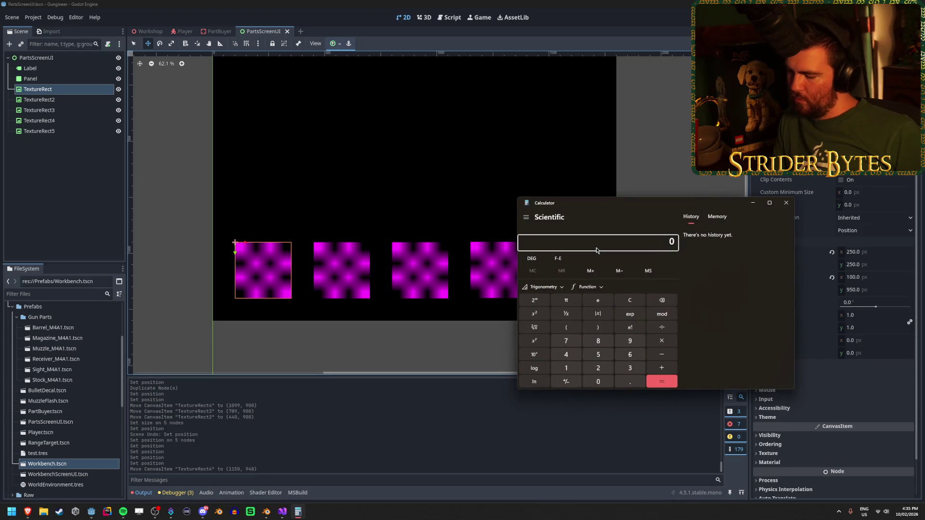
# Compute 1600 − 1250 = 350 and 350 ÷ 4 = 87.5, then close Calculator.
pyautogui.write('1600')
pyautogui.moveTo(682, 205); pyautogui.dragTo(795, 161)
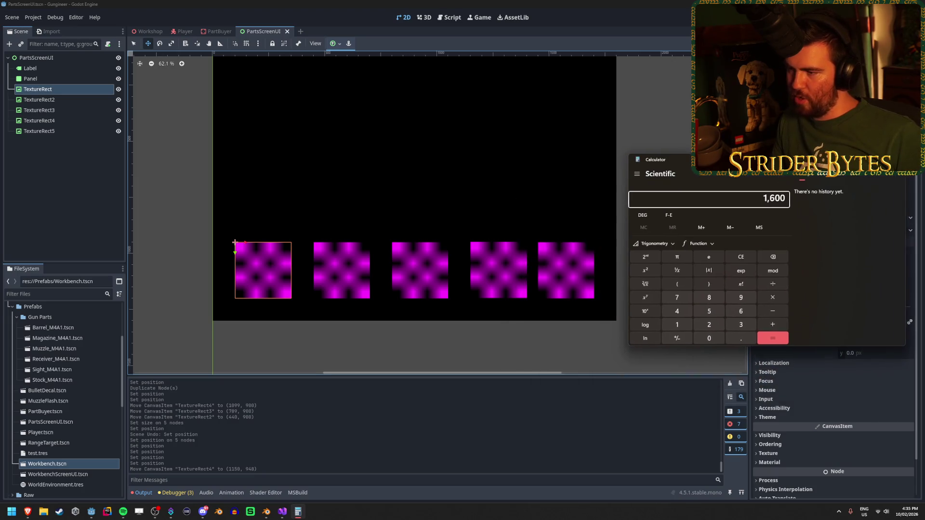
pyautogui.press('-')
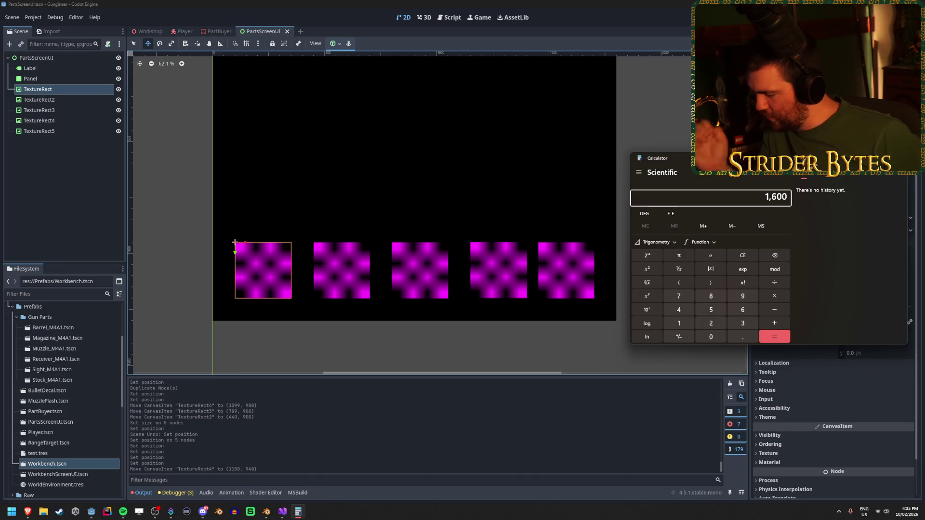
pyautogui.write('1250')
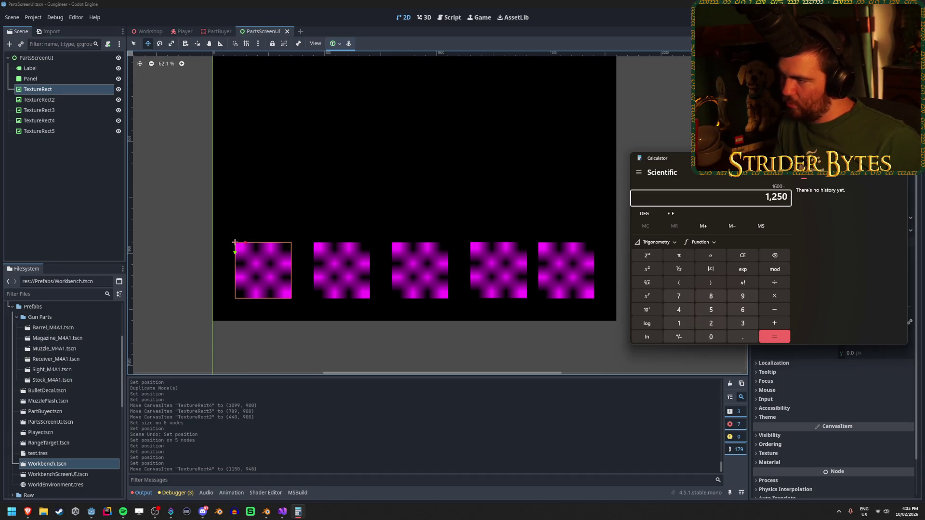
pyautogui.press('Return')
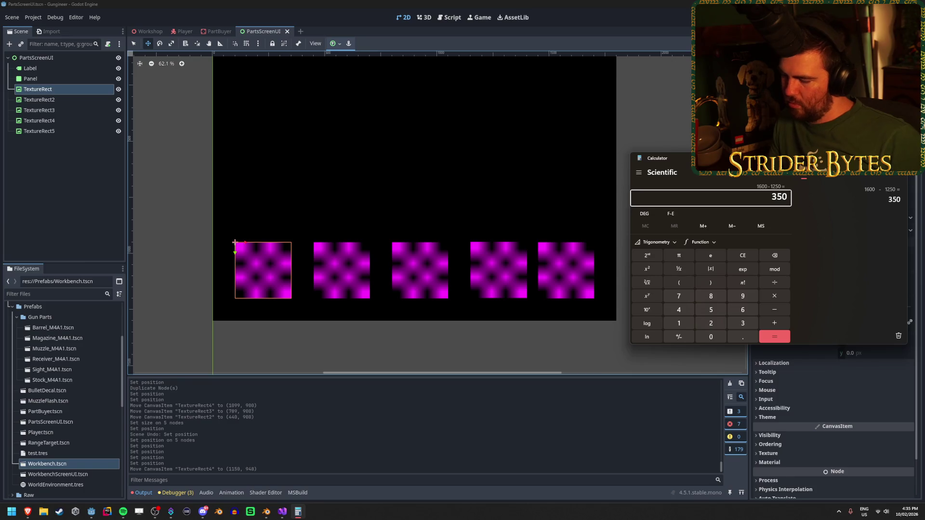
pyautogui.write('/4')
pyautogui.press('Return')
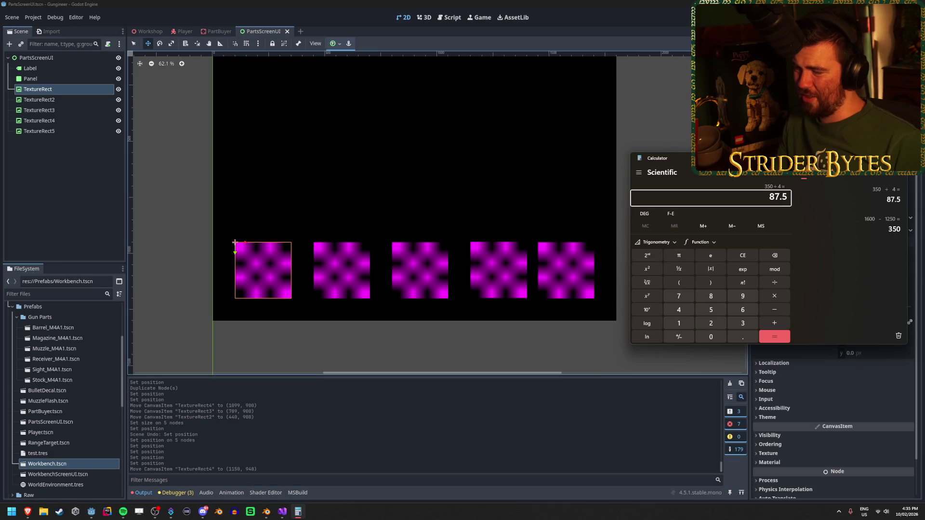
pyautogui.click(897, 158)
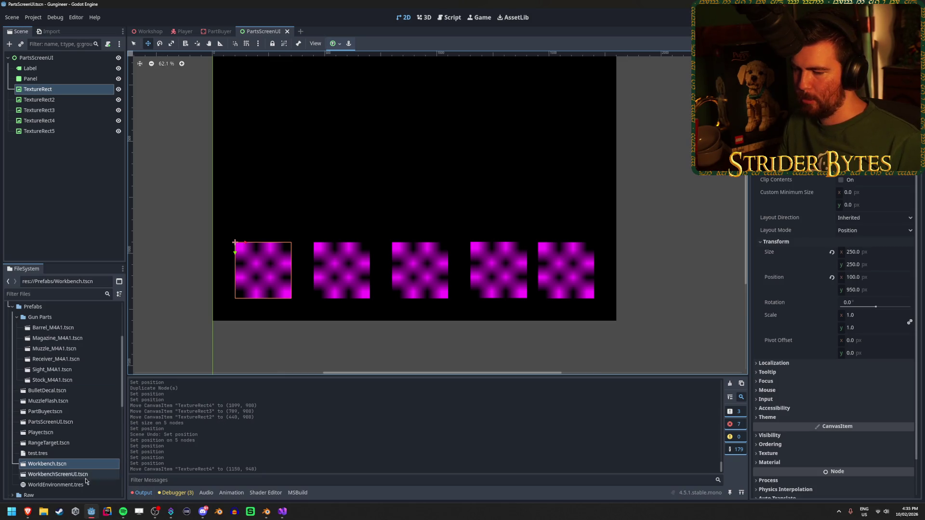
# Launch Windows Calculator again over the Godot editor.
pyautogui.press('XF86Calculator')
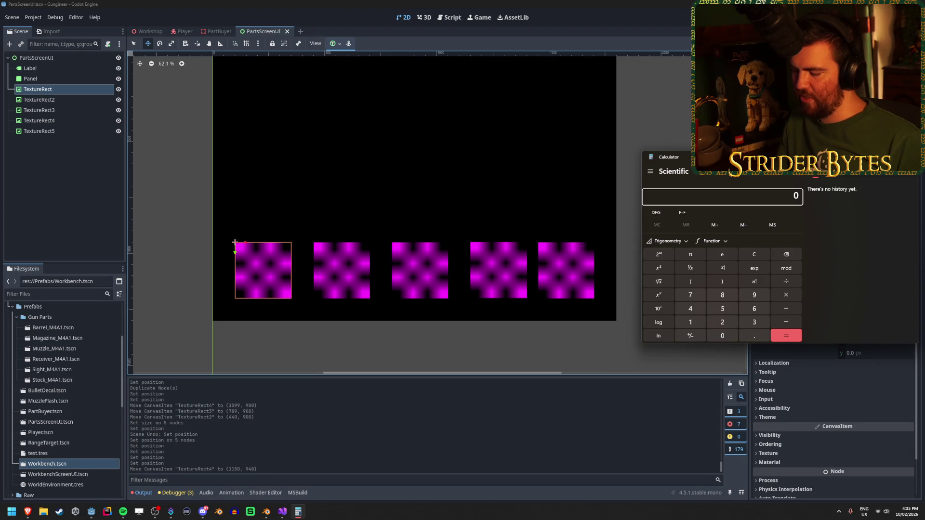
# Calculate 75 × 4 = 300 and 1300 ÷ 5 = 260 in Calculator.
pyautogui.write('75 × ')
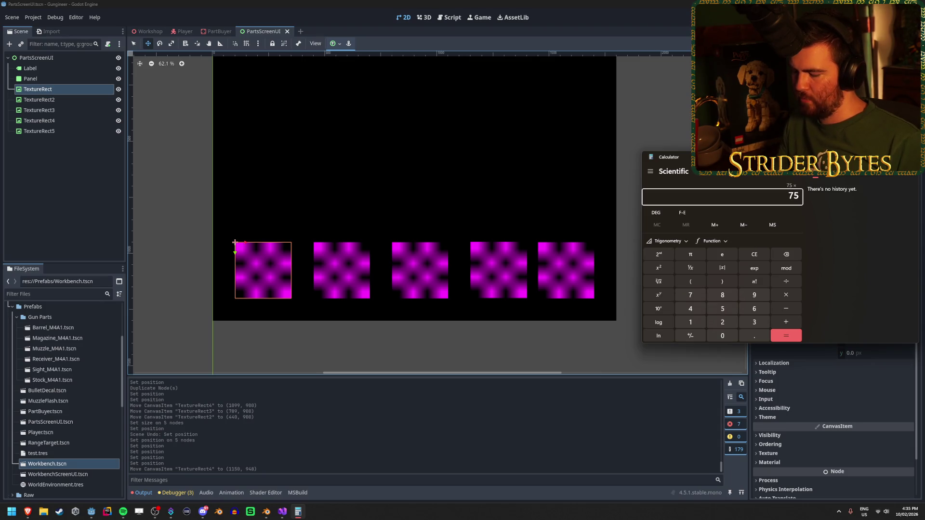
pyautogui.write('4')
pyautogui.press('Return')
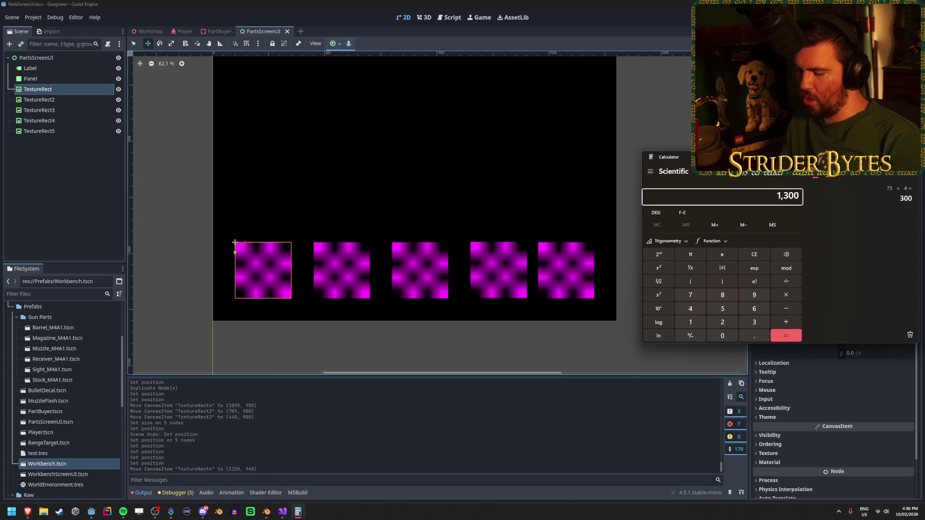
pyautogui.write('1600')
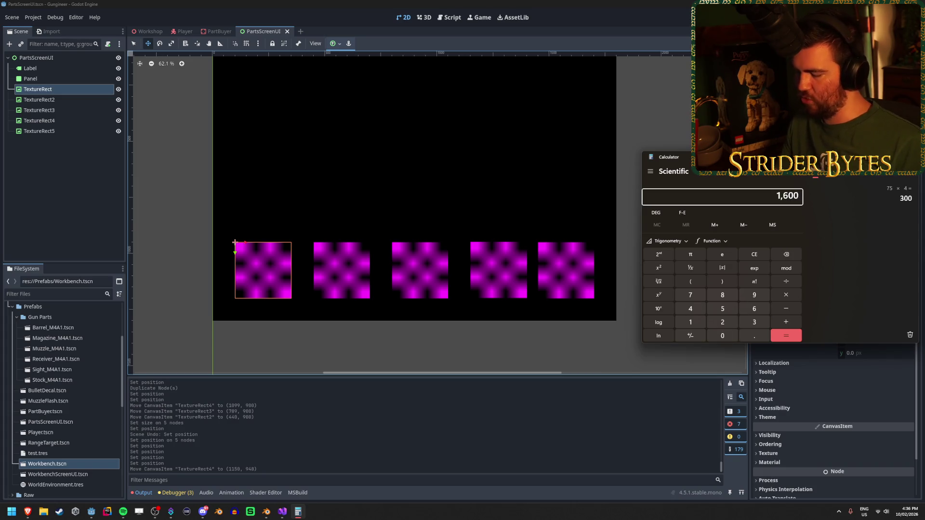
pyautogui.press('BackSpace')
pyautogui.press('BackSpace')
pyautogui.write('300')
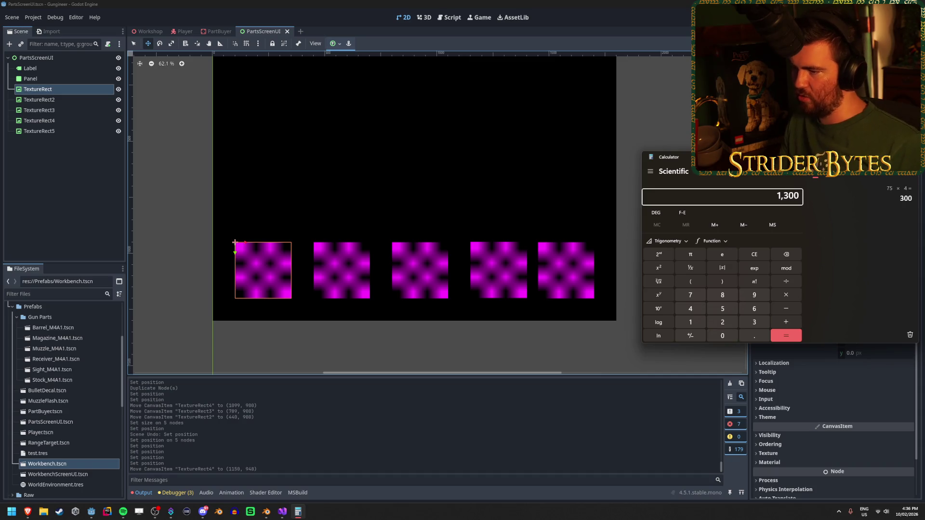
pyautogui.write('/5')
pyautogui.press('Return')
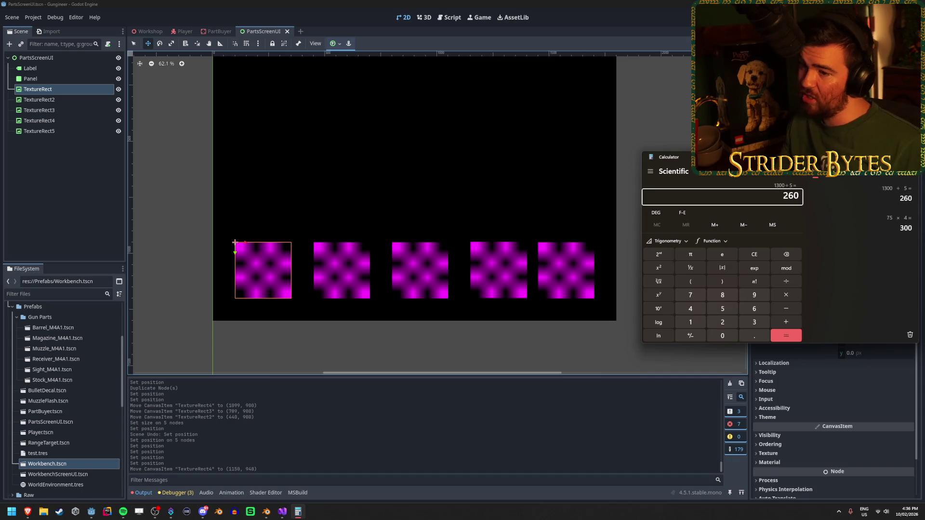
# Select TextureRect through TextureRect5 and set their Transform Size to 260 × 260.
pyautogui.click(62, 190)
pyautogui.click(65, 130)
pyautogui.keyDown('shift'); pyautogui.click(62, 89); pyautogui.keyUp('shift')
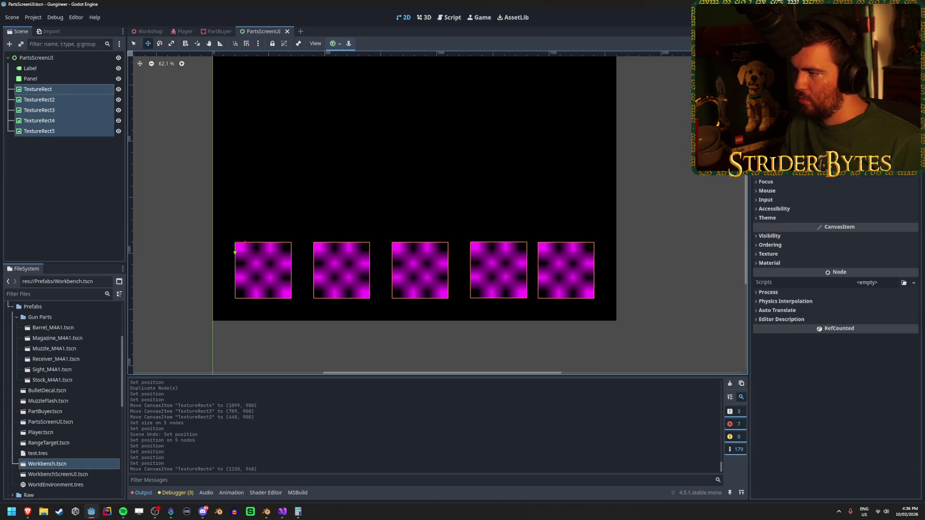
pyautogui.scroll(3, 780, 240)
pyautogui.click(776, 226)
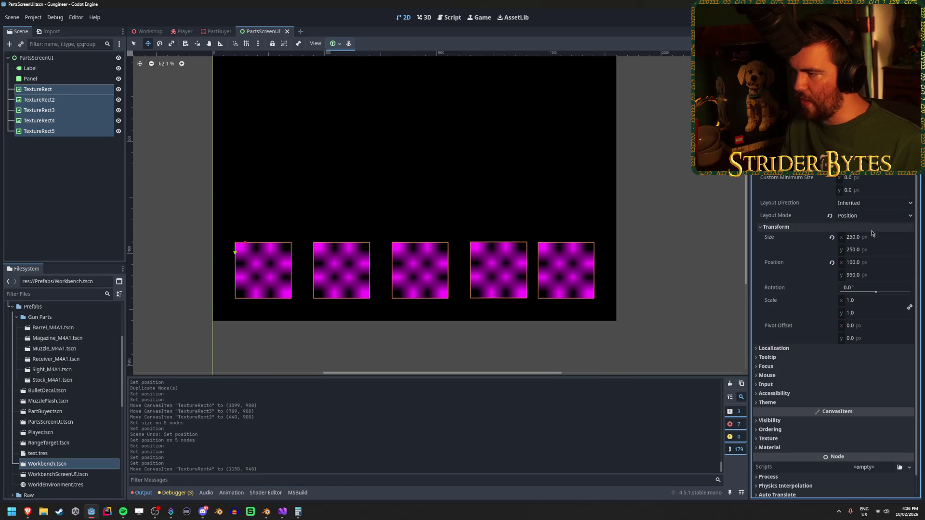
pyautogui.click(886, 237)
pyautogui.write('200')
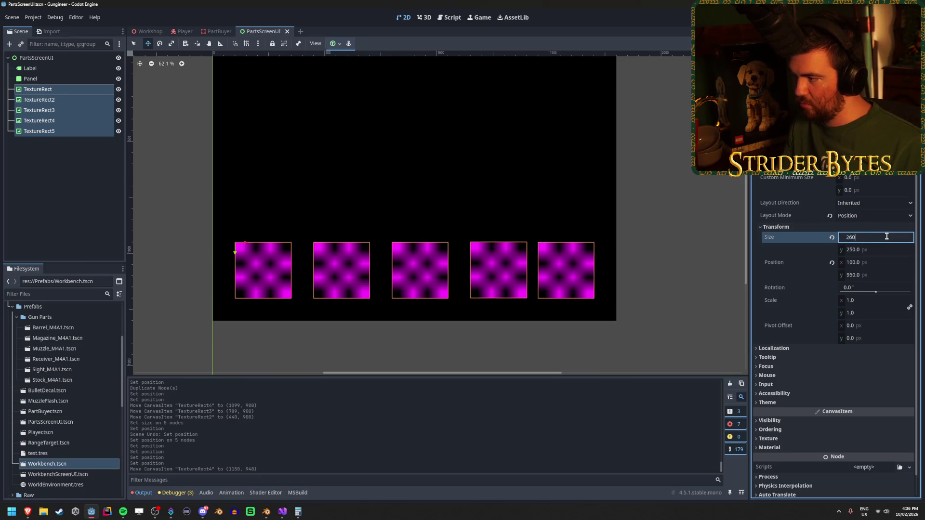
pyautogui.press('Tab')
pyautogui.write('2')
pyautogui.press('Return')
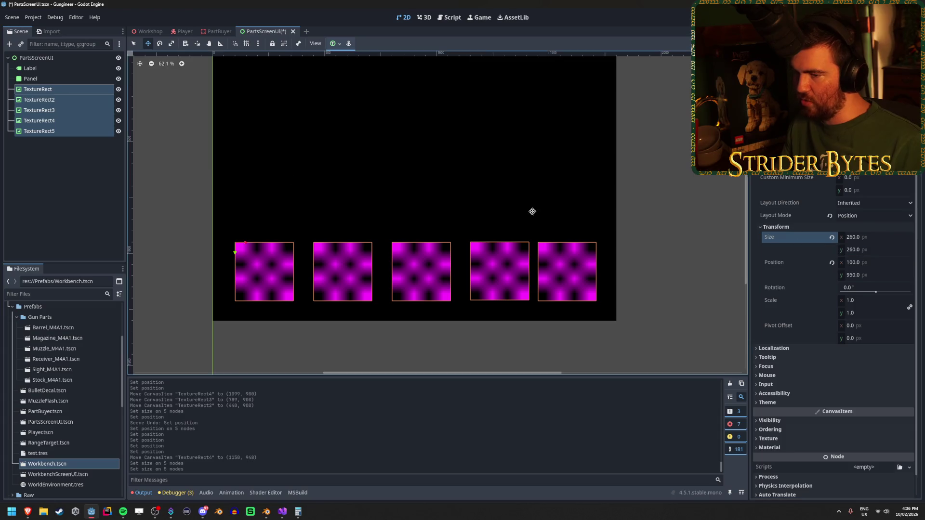
pyautogui.click(56, 176)
pyautogui.click(63, 92)
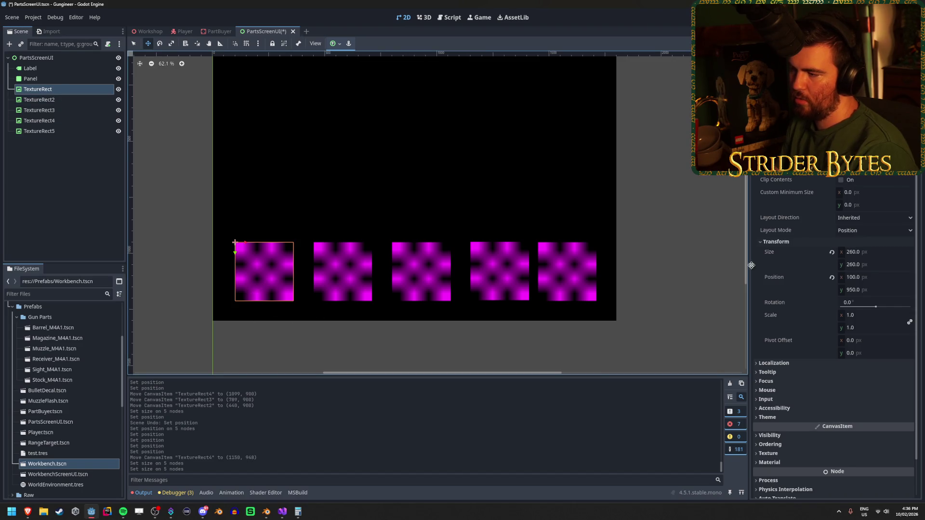
# Align the bottom row vertically: TextureRect at y 940, the other four at y 942.
pyautogui.click(870, 290)
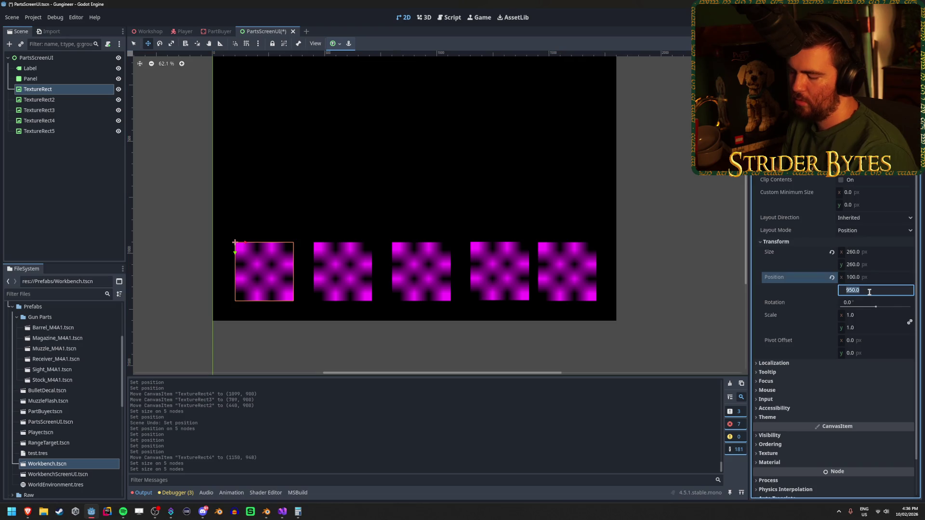
pyautogui.write('940')
pyautogui.press('Return')
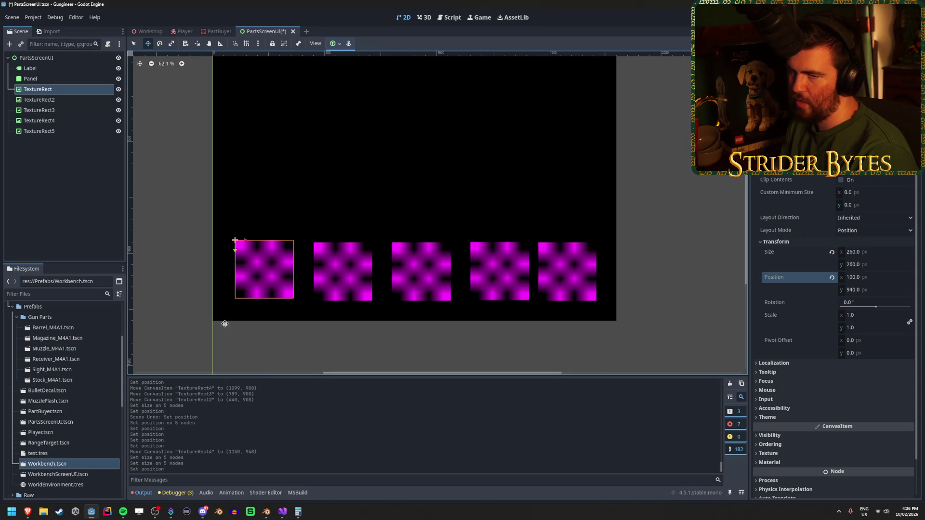
pyautogui.click(46, 100)
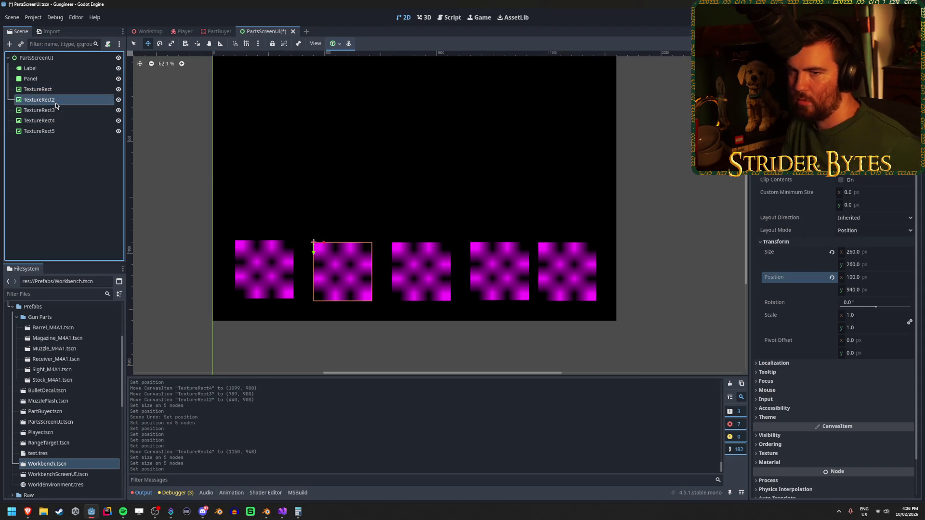
pyautogui.keyDown('shift'); pyautogui.click(53, 131); pyautogui.keyUp('shift')
pyautogui.scroll(5, 818, 289)
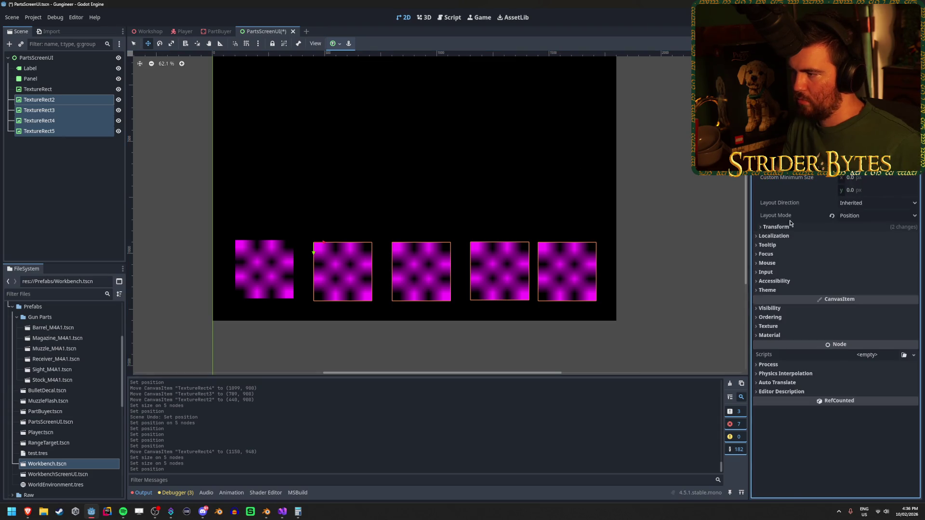
pyautogui.click(775, 227)
pyautogui.click(871, 275)
pyautogui.write('942')
pyautogui.press('Return')
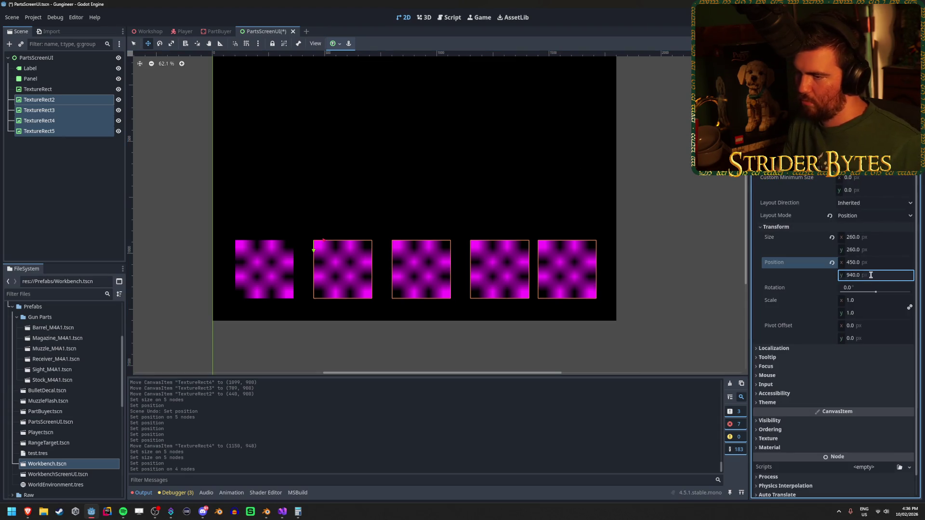
pyautogui.click(35, 189)
# Set TextureRect2's Position x to 435 and TextureRect3's to 770.
pyautogui.click(421, 270)
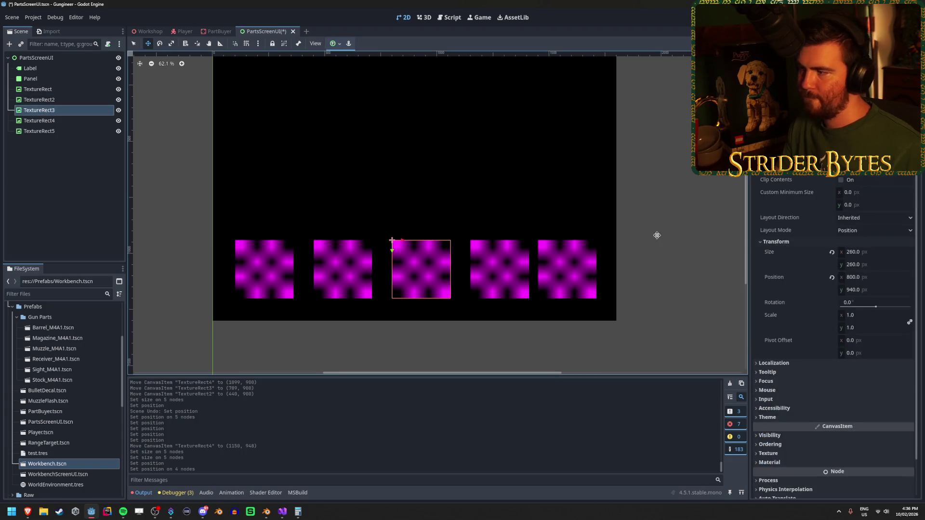
pyautogui.click(342, 270)
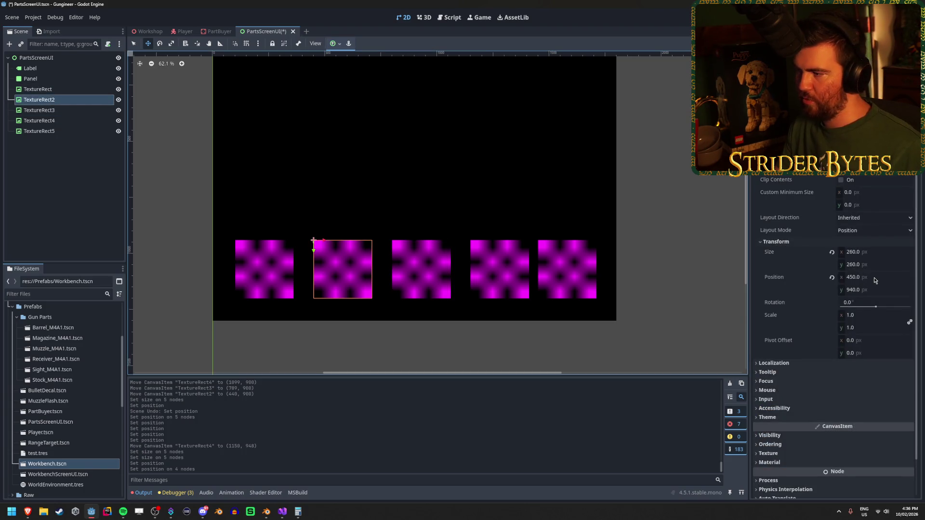
pyautogui.click(874, 277)
pyautogui.write('100+')
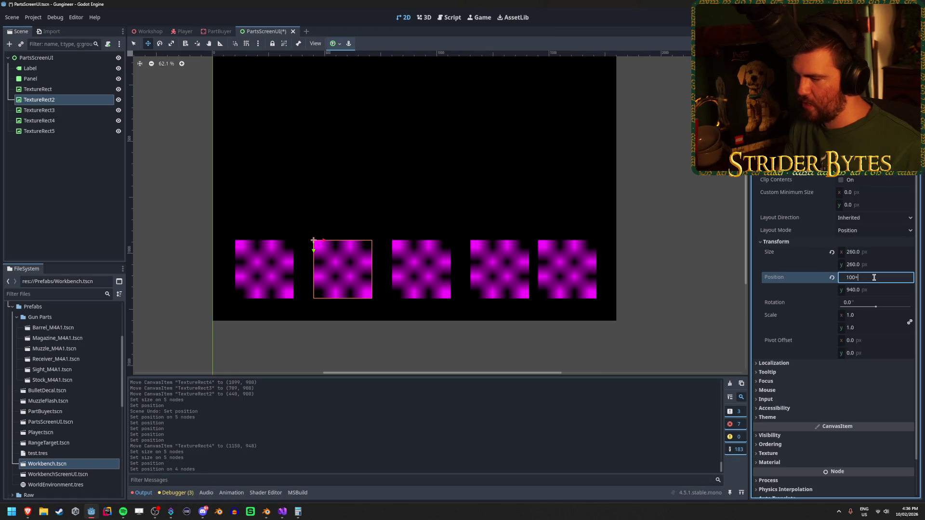
pyautogui.write('75')
pyautogui.press('Return')
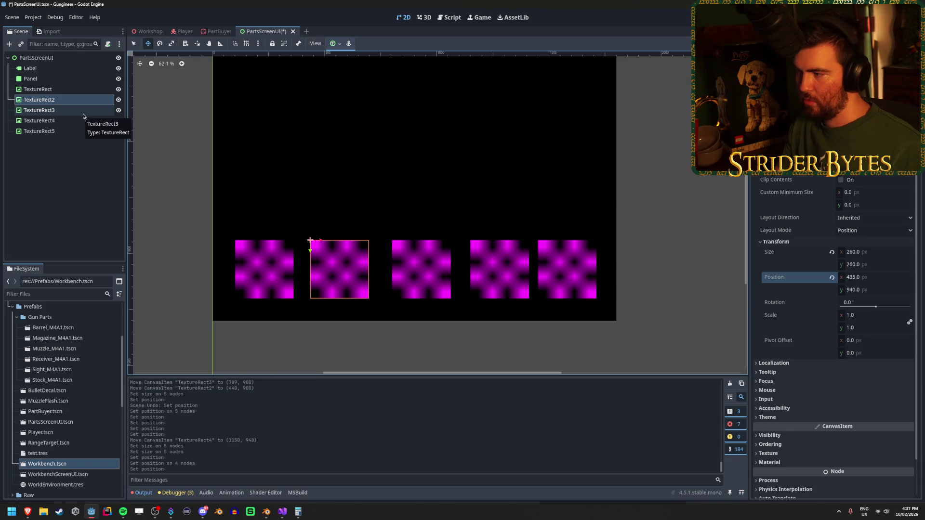
pyautogui.click(882, 278)
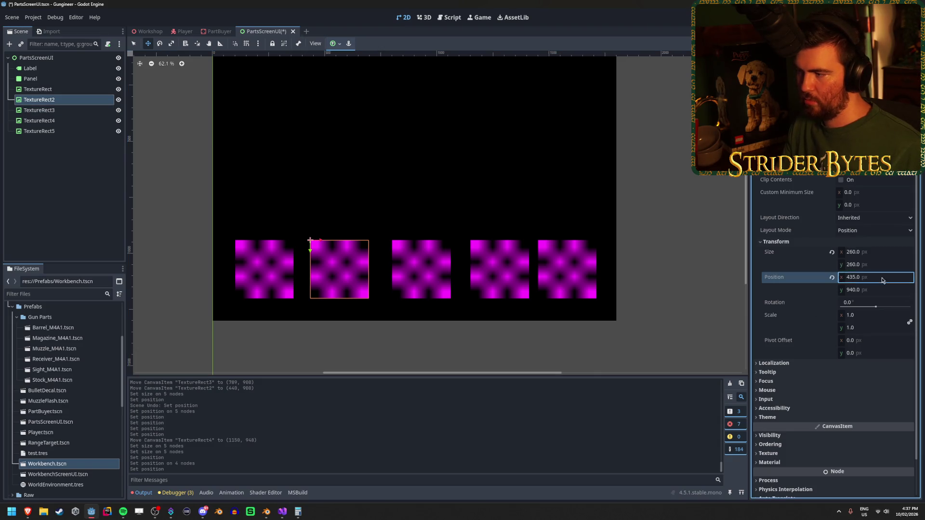
pyautogui.click(78, 110)
pyautogui.click(879, 275)
pyautogui.write('+260+7')
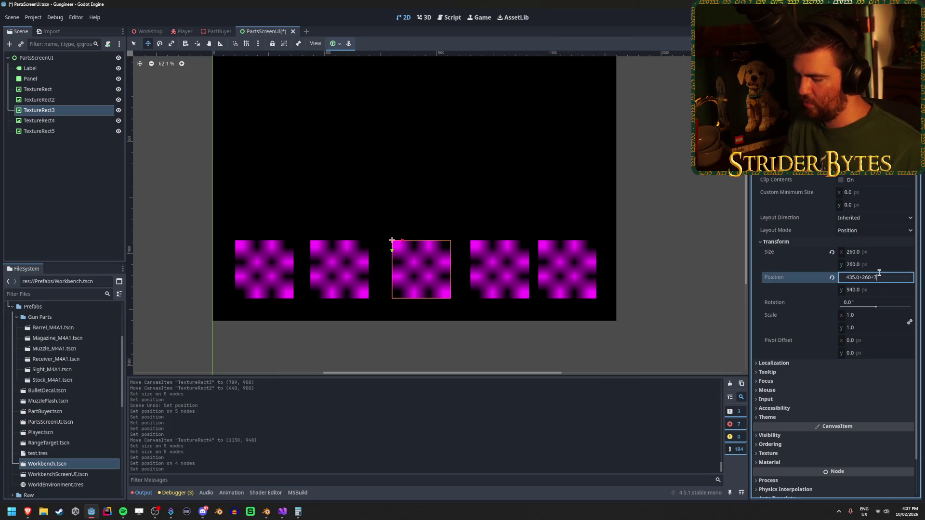
pyautogui.write('5')
pyautogui.press('Return')
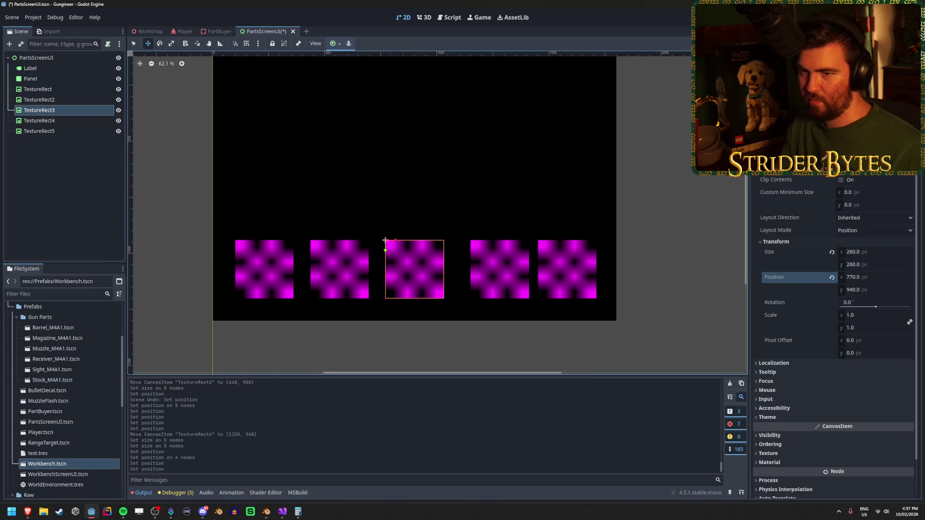
pyautogui.click(864, 278)
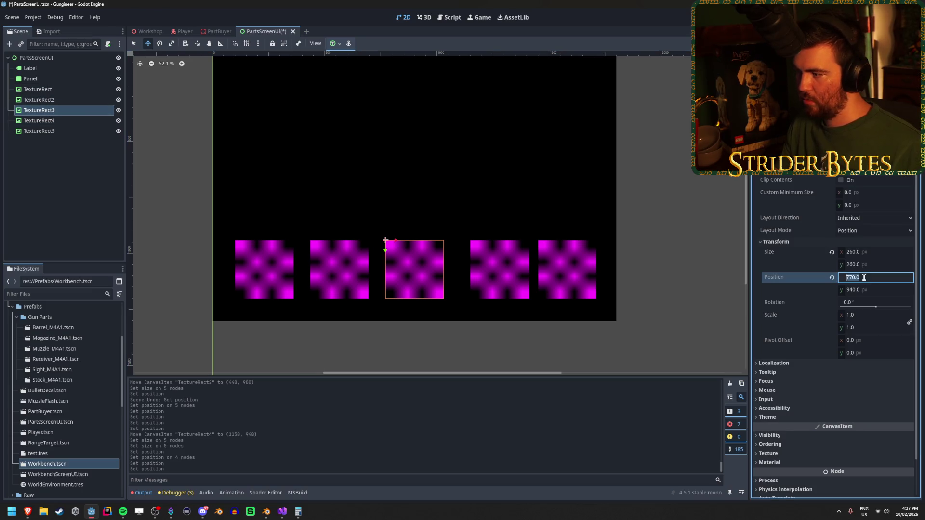
# Set TextureRect4's Position x to 1105 and TextureRect5's to 1440.
pyautogui.click(51, 120)
pyautogui.click(872, 278)
pyautogui.write('770.0')
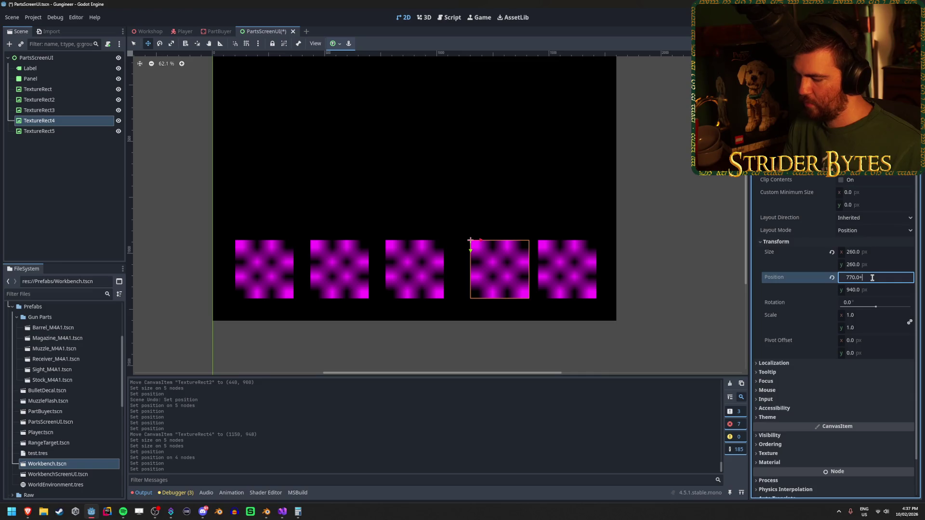
pyautogui.write('260+75')
pyautogui.press('Return')
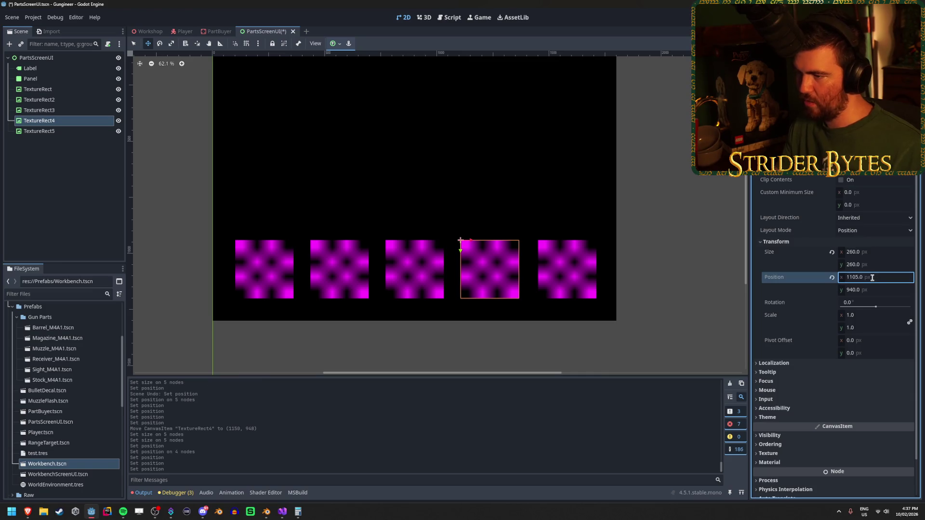
pyautogui.click(58, 131)
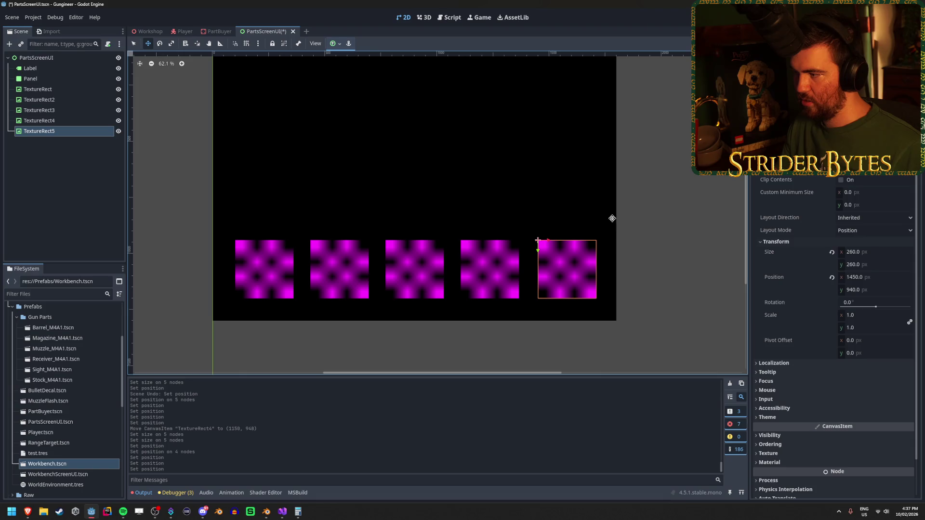
pyautogui.click(48, 120)
pyautogui.click(879, 277)
pyautogui.hotkey('ctrl', 'c')
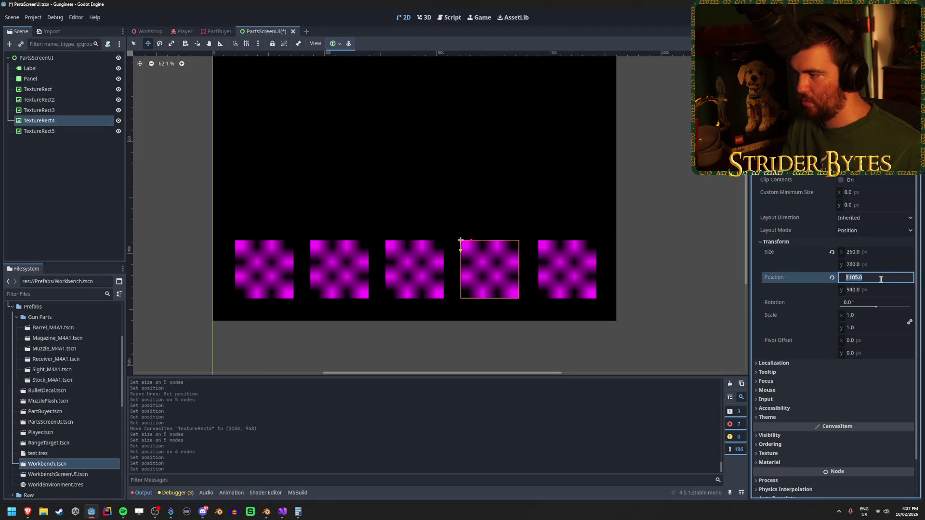
pyautogui.click(87, 131)
pyautogui.click(891, 277)
pyautogui.hotkey('ctrl', 'v')
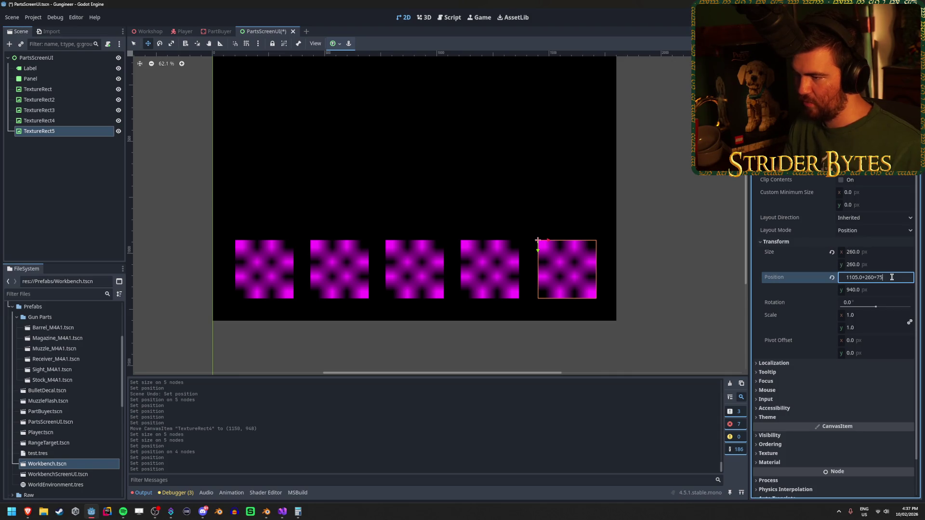
pyautogui.press('Return')
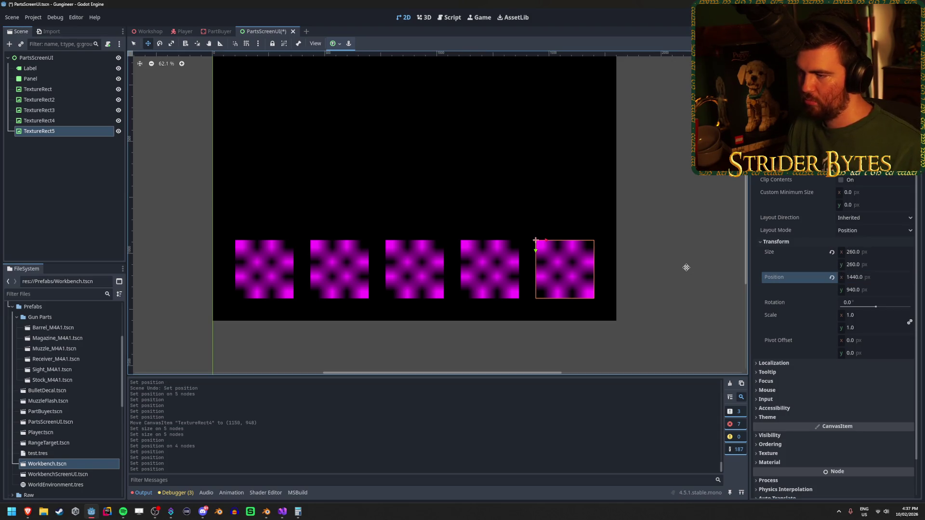
# Save the scene with the five squares evenly spaced.
pyautogui.click(88, 165)
pyautogui.hotkey('ctrl', 's')
pyautogui.scroll(-5, 386, 245)
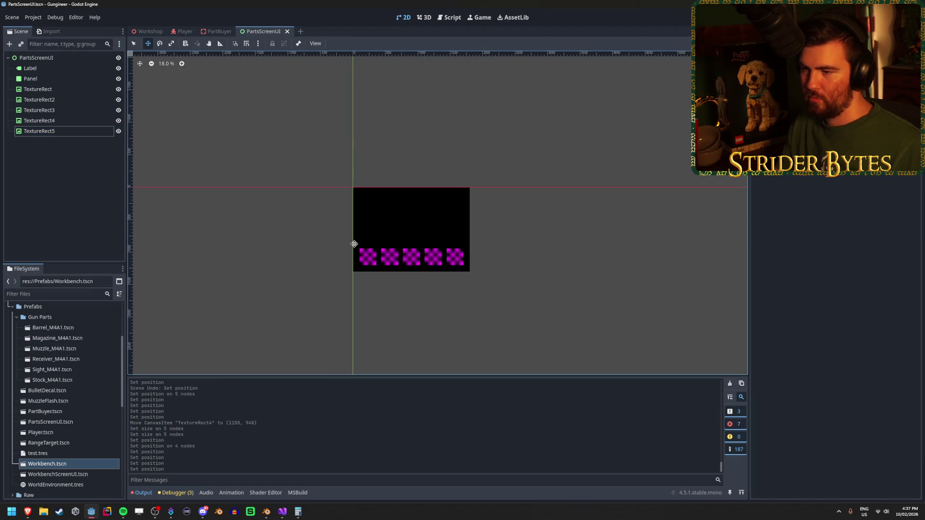
pyautogui.scroll(5, 354, 245)
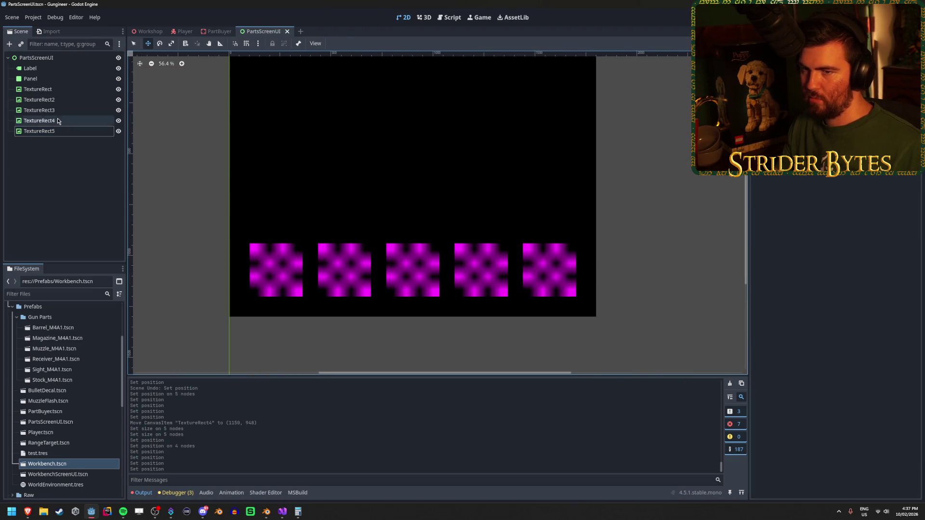
pyautogui.click(87, 89)
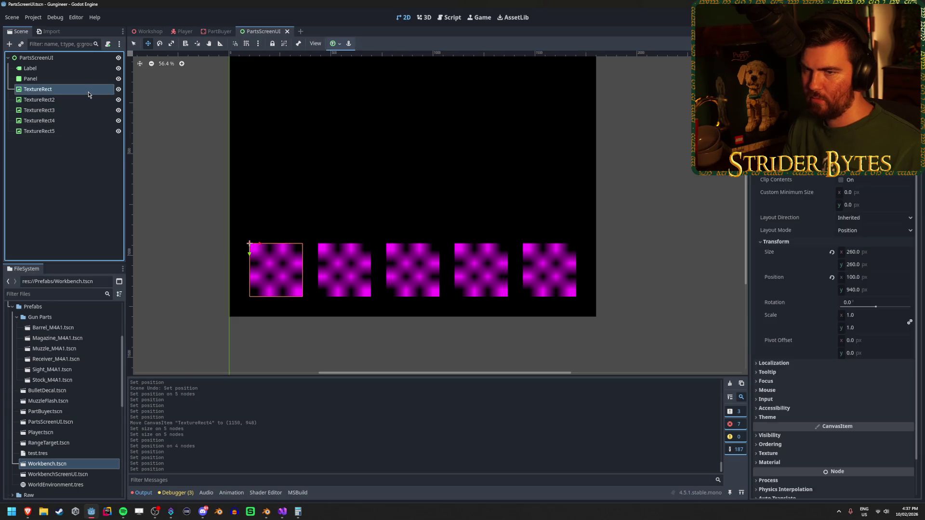
# Duplicate TextureRect through TextureRect4 and move the copies below TextureRect5 in the Scene tree.
pyautogui.keyDown('shift'); pyautogui.click(68, 120); pyautogui.keyUp('shift')
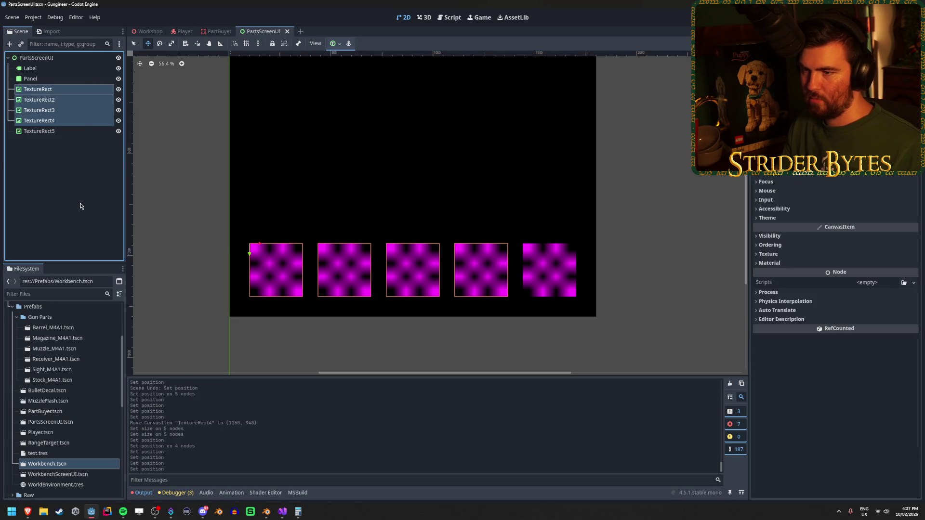
pyautogui.hotkey('ctrl', 'd')
pyautogui.moveTo(53, 134); pyautogui.dragTo(56, 176)
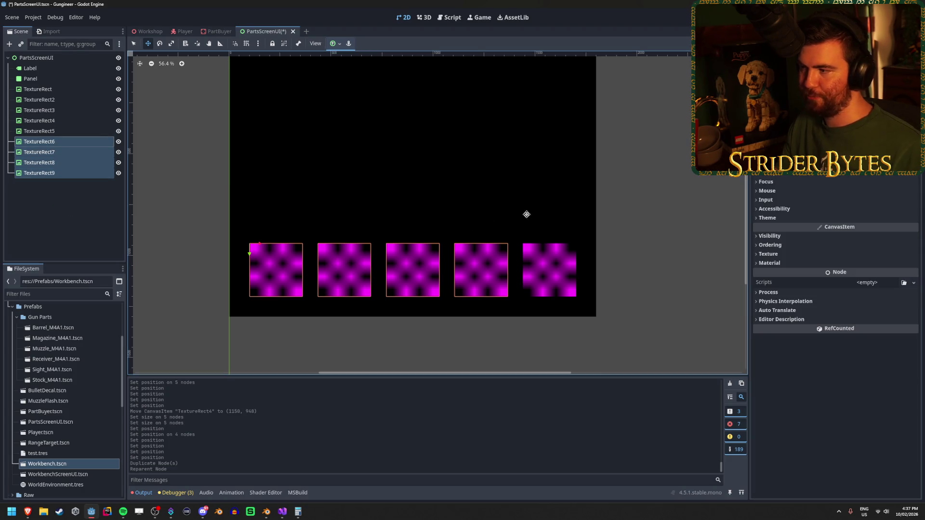
# Set the copies' Position y to 500, undoing an accidental stacking.
pyautogui.scroll(3, 815, 187)
pyautogui.click(781, 228)
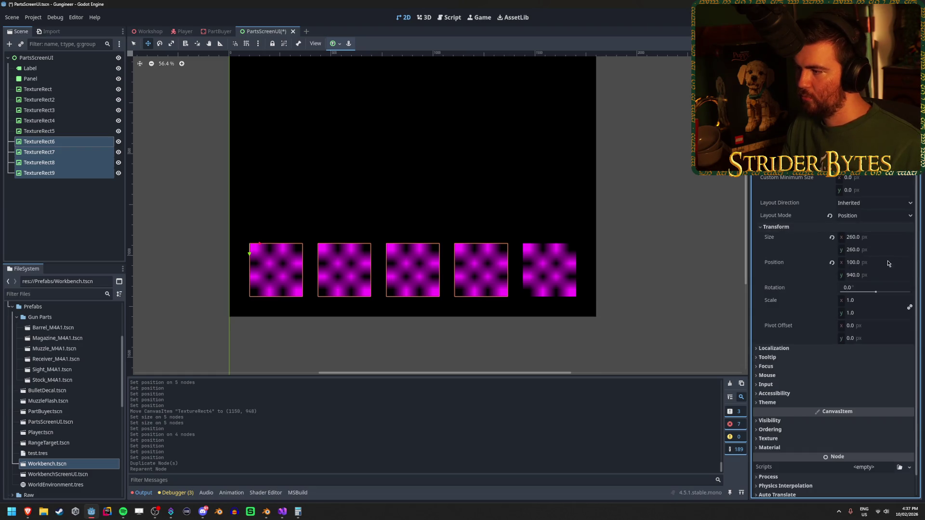
pyautogui.moveTo(862, 274); pyautogui.dragTo(895, 276)
pyautogui.scroll(-2, 410, 231)
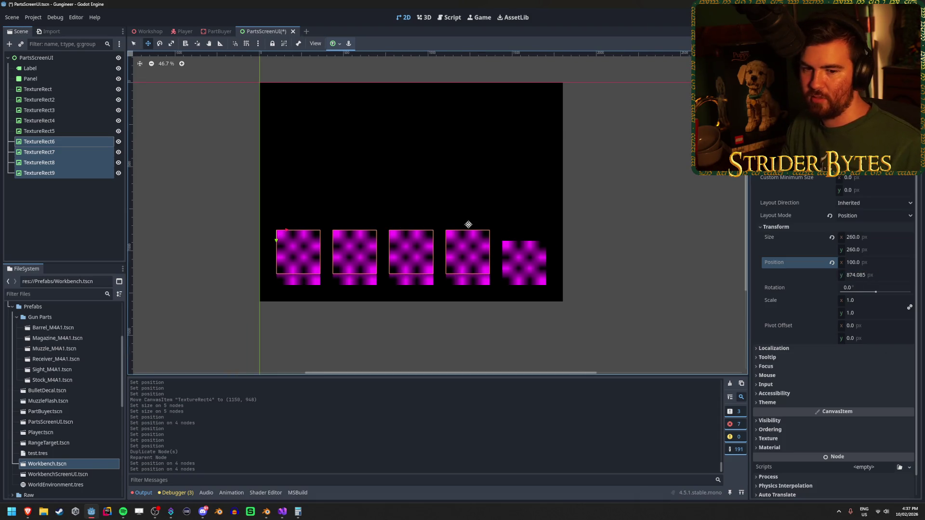
pyautogui.click(883, 275)
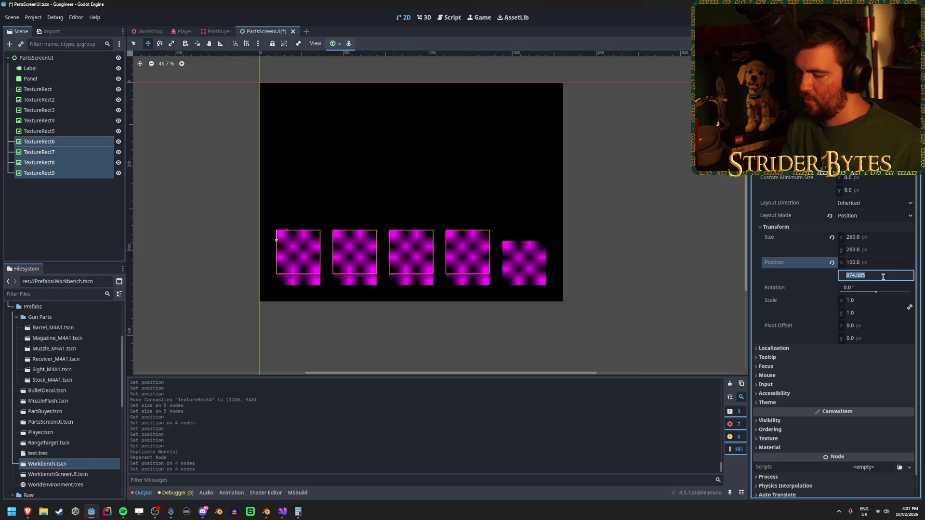
pyautogui.write('500')
pyautogui.press('Return')
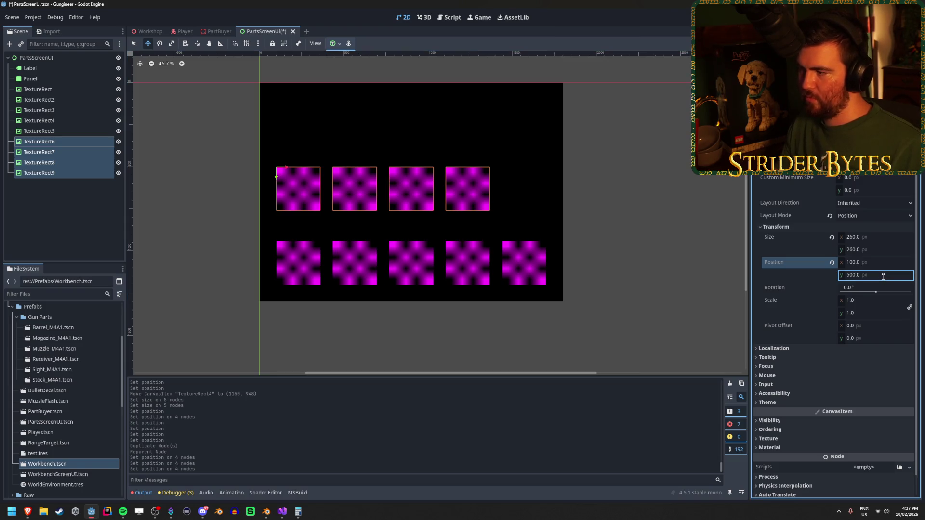
pyautogui.press('Return')
pyautogui.hotkey('ctrl', 'z')
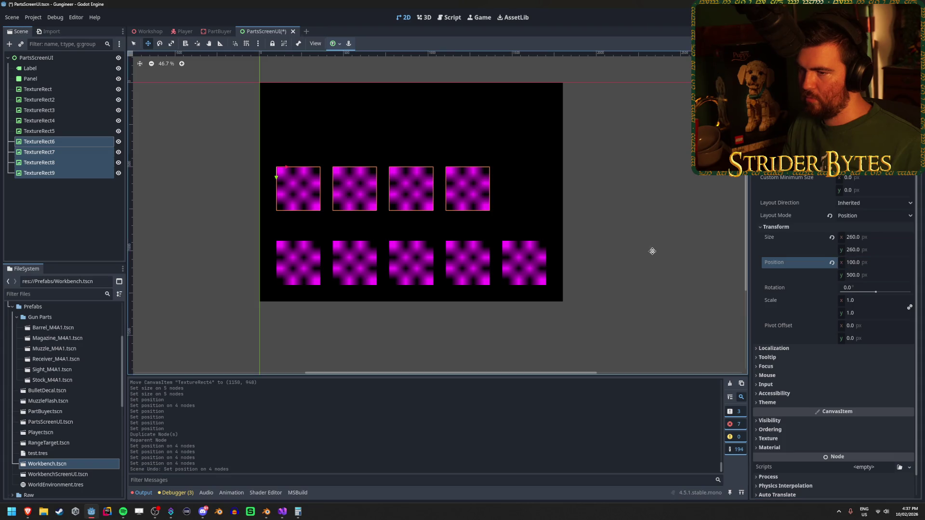
pyautogui.moveTo(285, 165); pyautogui.dragTo(305, 167)
pyautogui.moveTo(307, 171)
pyautogui.mouseDown()
pyautogui.moveTo(295, 166)
pyautogui.moveTo(314, 242)
pyautogui.mouseUp()
pyautogui.hotkey('ctrl', 'z')
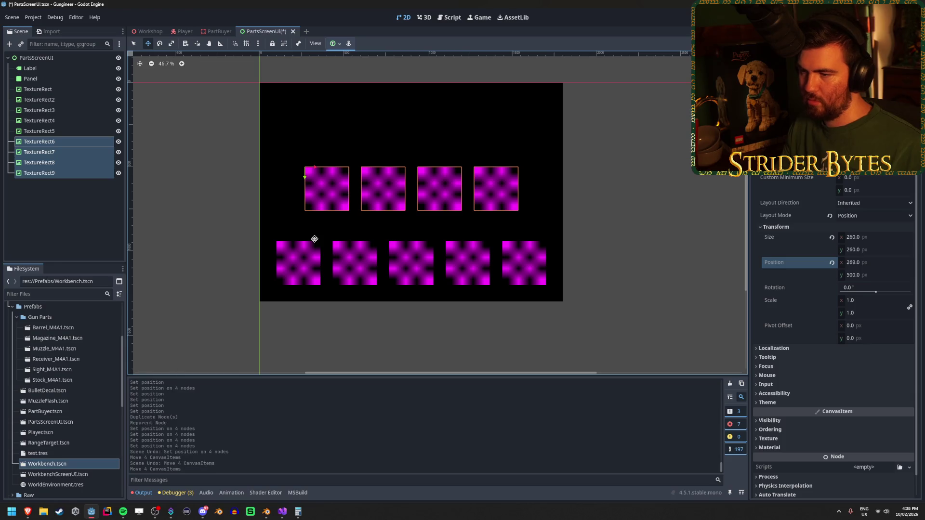
pyautogui.hotkey('ctrl', 'z')
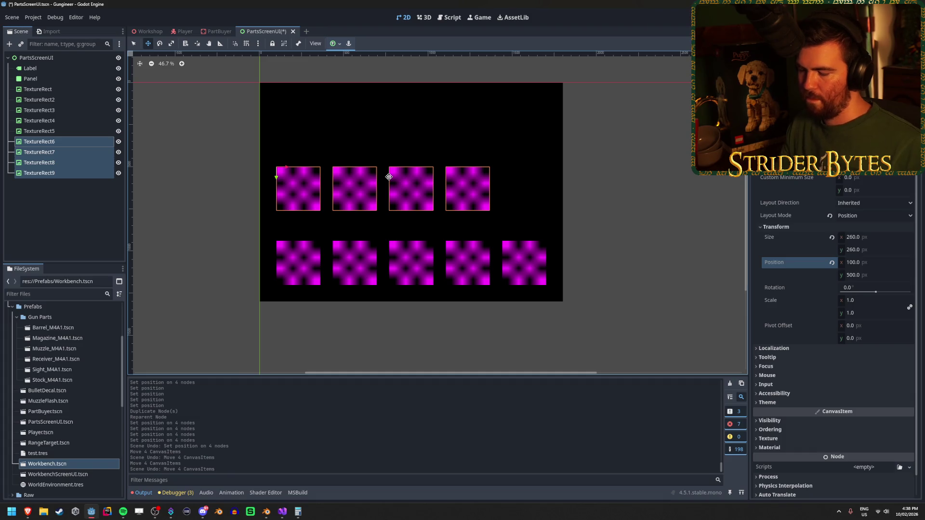
pyautogui.press('XF86Calculator')
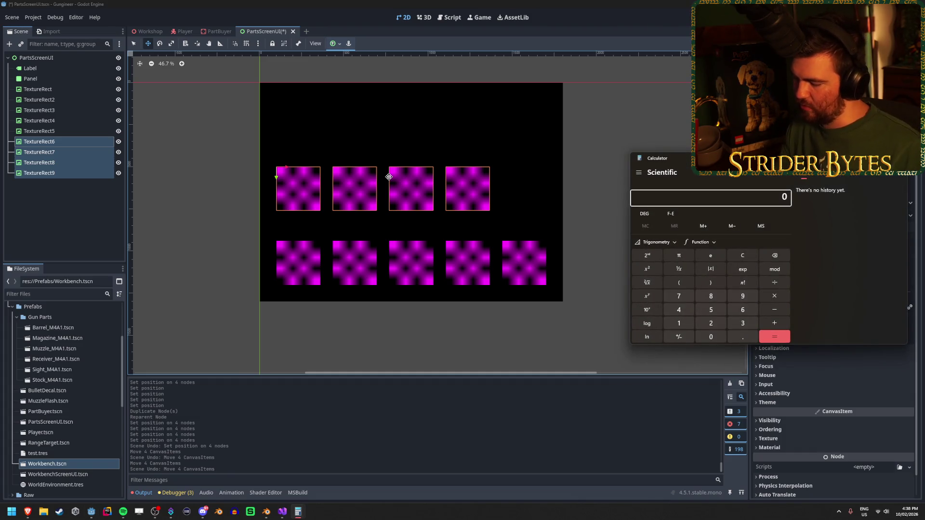
pyautogui.write('75 + ')
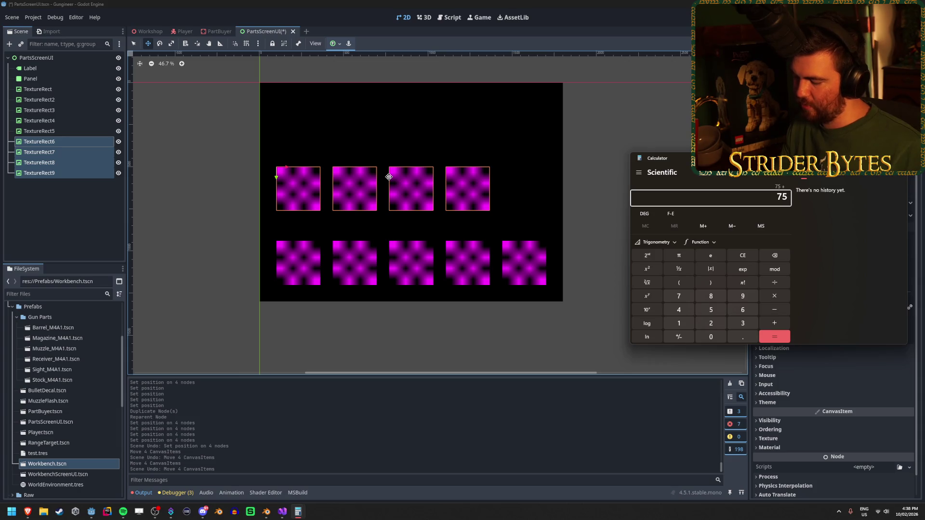
pyautogui.write('130')
pyautogui.press('Return')
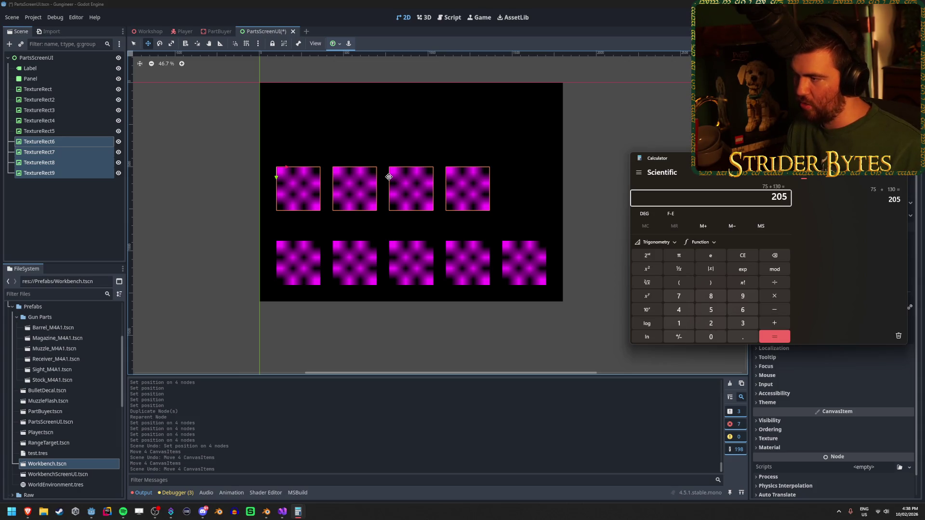
pyautogui.write('/2')
pyautogui.press('Return')
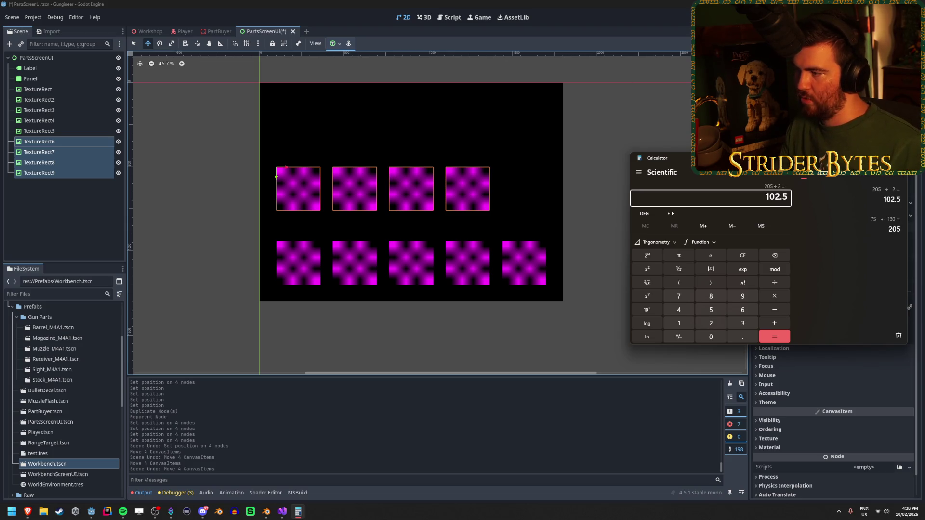
pyautogui.hotkey('alt', 'Tab')
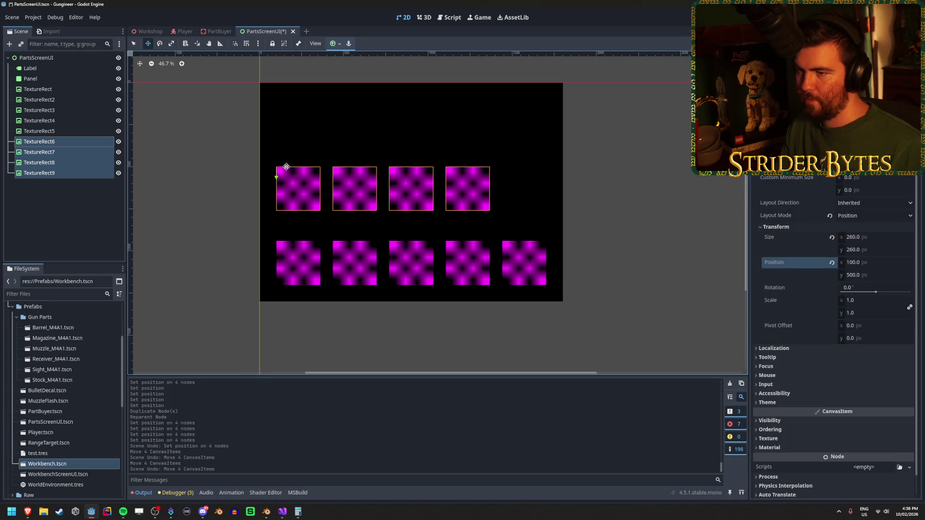
# Enable Smart Snap and Grid Snap and review the Configure Snap settings (8 px grid step).
pyautogui.click(234, 44)
pyautogui.click(245, 45)
pyautogui.click(259, 44)
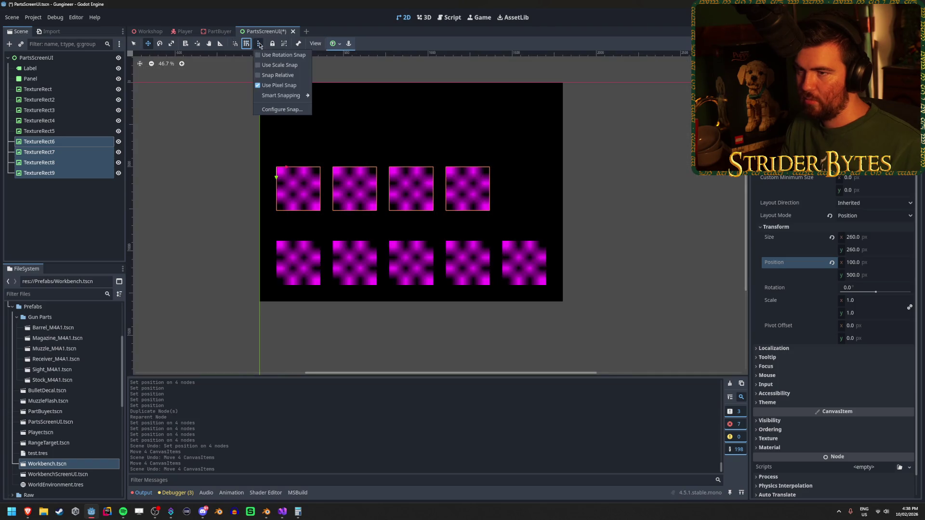
pyautogui.click(282, 109)
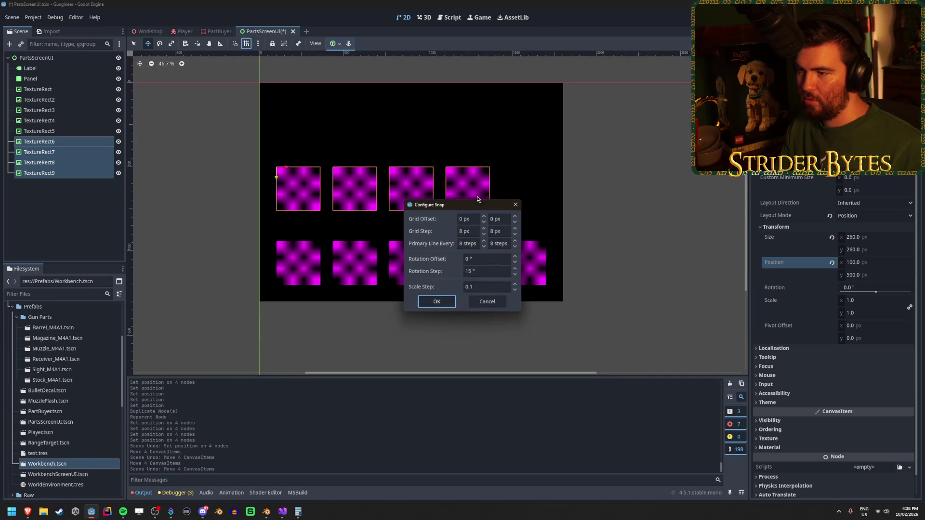
pyautogui.moveTo(437, 204); pyautogui.dragTo(567, 204)
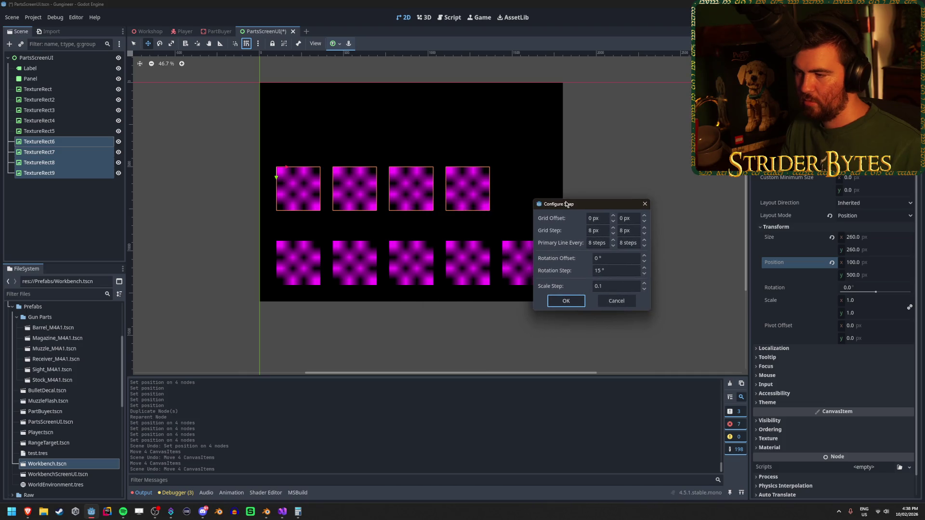
pyautogui.click(644, 204)
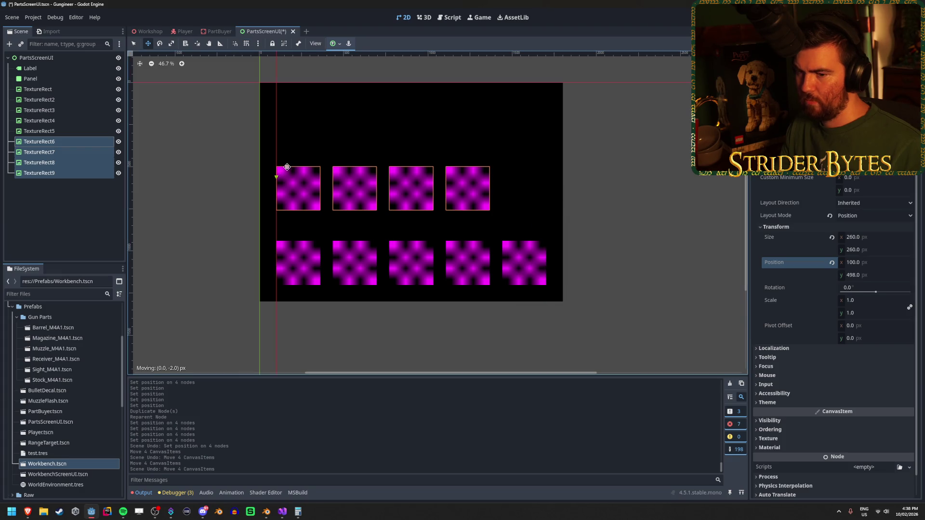
# Trial-move the top row, undoing each move to keep it at x 100, then launch Calculator.
pyautogui.moveTo(283, 168)
pyautogui.mouseDown()
pyautogui.moveTo(305, 178)
pyautogui.moveTo(291, 167)
pyautogui.moveTo(311, 167)
pyautogui.moveTo(298, 173)
pyautogui.moveTo(294, 193)
pyautogui.moveTo(323, 221)
pyautogui.moveTo(306, 225)
pyautogui.mouseUp()
pyautogui.hotkey('ctrl', 'z')
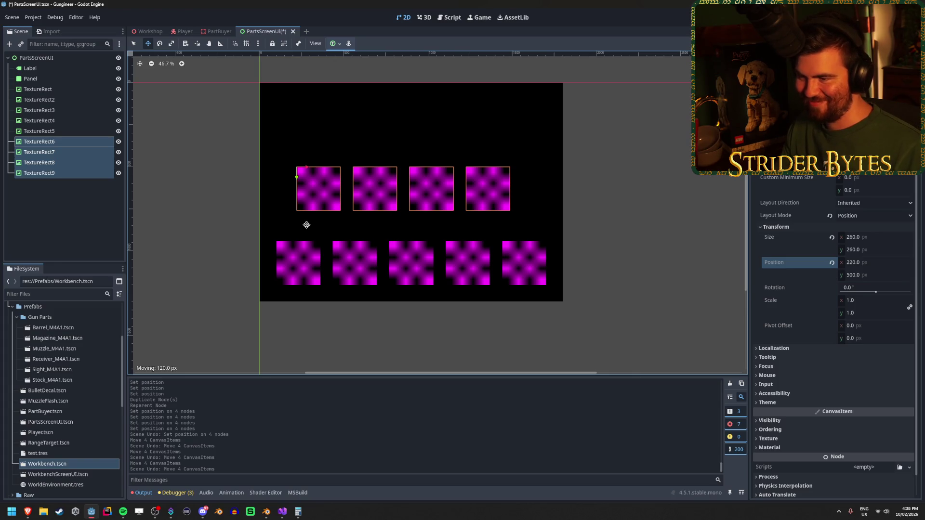
pyautogui.moveTo(306, 225); pyautogui.dragTo(304, 226)
pyautogui.hotkey('ctrl', 'z')
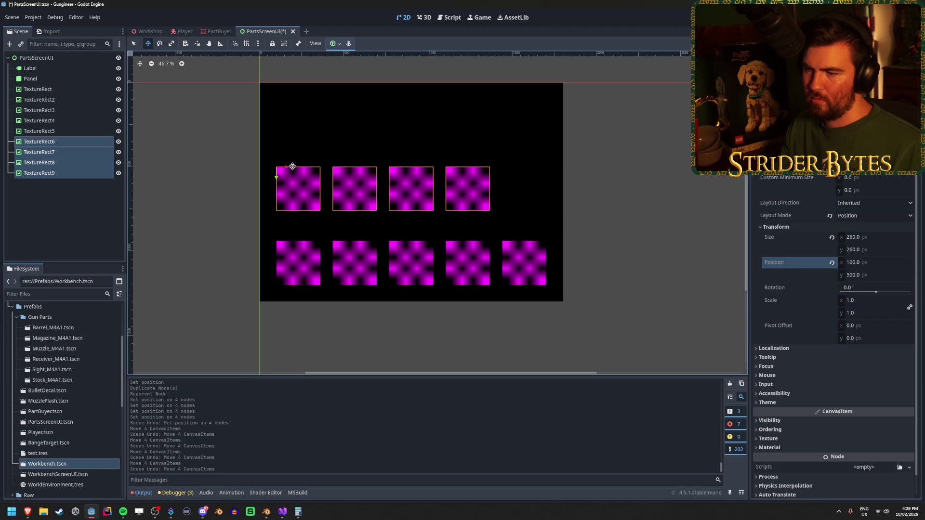
pyautogui.scroll(3, 286, 166)
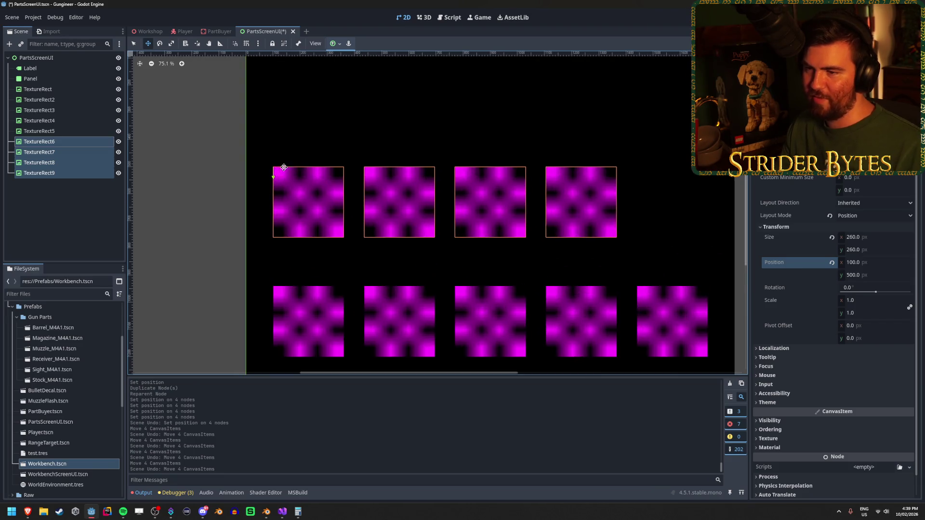
pyautogui.moveTo(283, 166); pyautogui.dragTo(328, 172)
pyautogui.hotkey('ctrl', 'z')
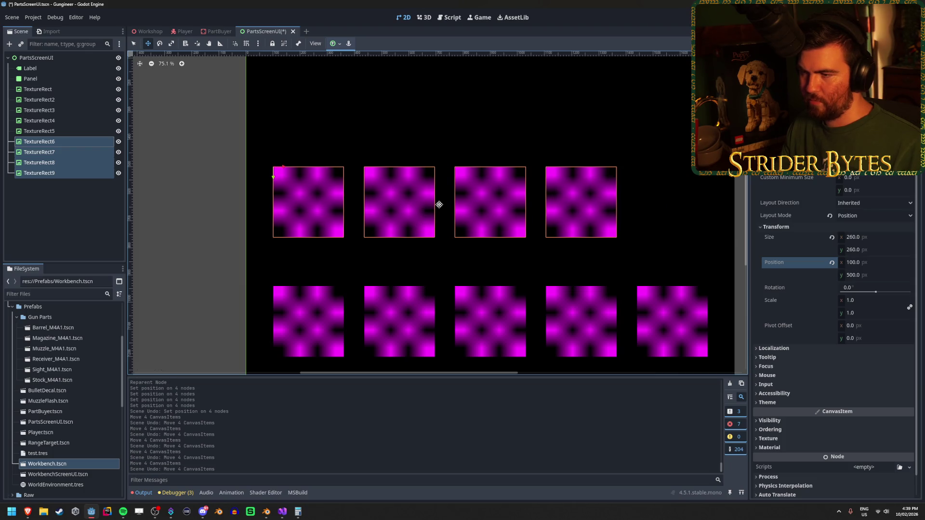
pyautogui.scroll(-2, 444, 208)
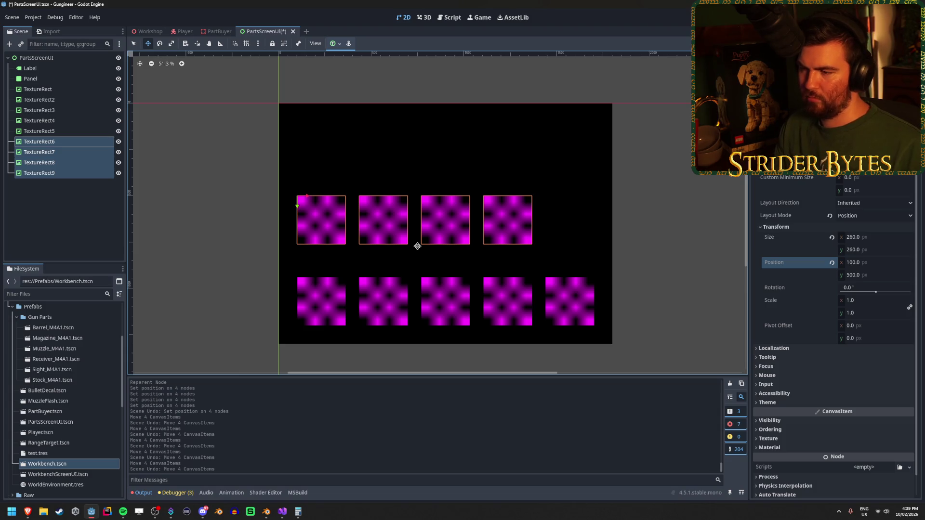
pyautogui.press('XF86Calculator')
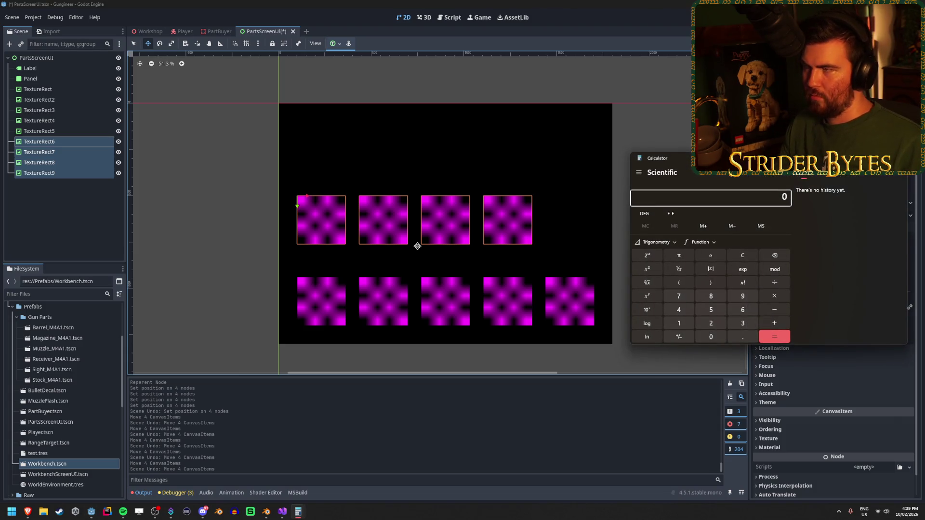
# Reselect the four top-row squares, then in Calculator sum 100 + 260 + 75 + 260 to 695.
pyautogui.click(36, 58)
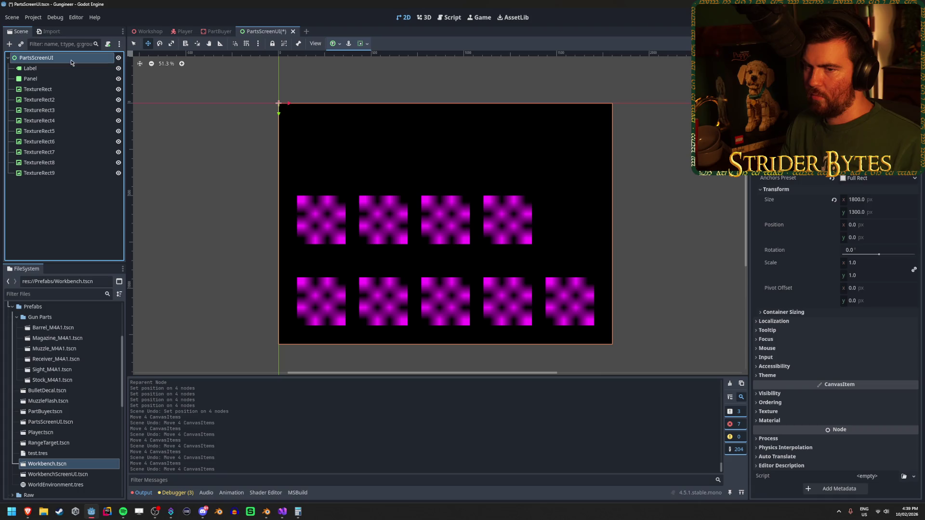
pyautogui.click(74, 143)
pyautogui.keyDown('shift'); pyautogui.click(63, 173); pyautogui.keyUp('shift')
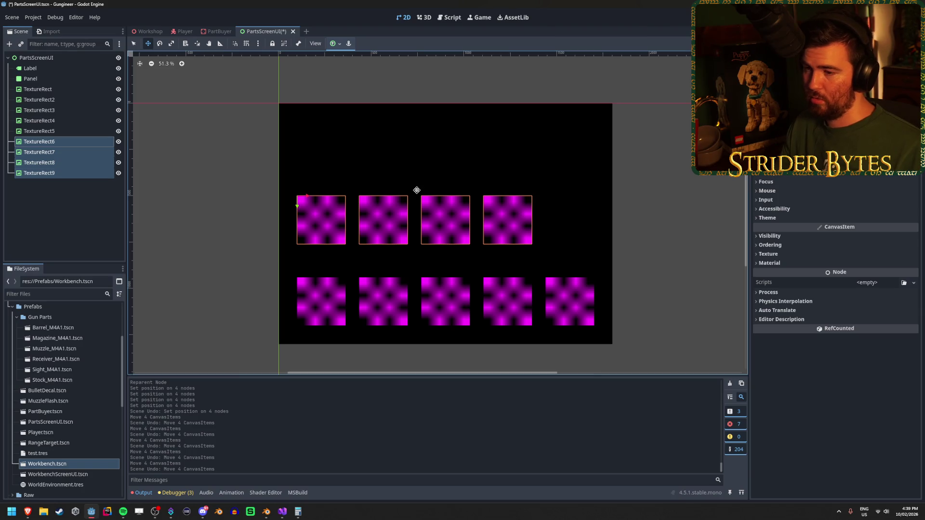
pyautogui.press('XF86Calculator')
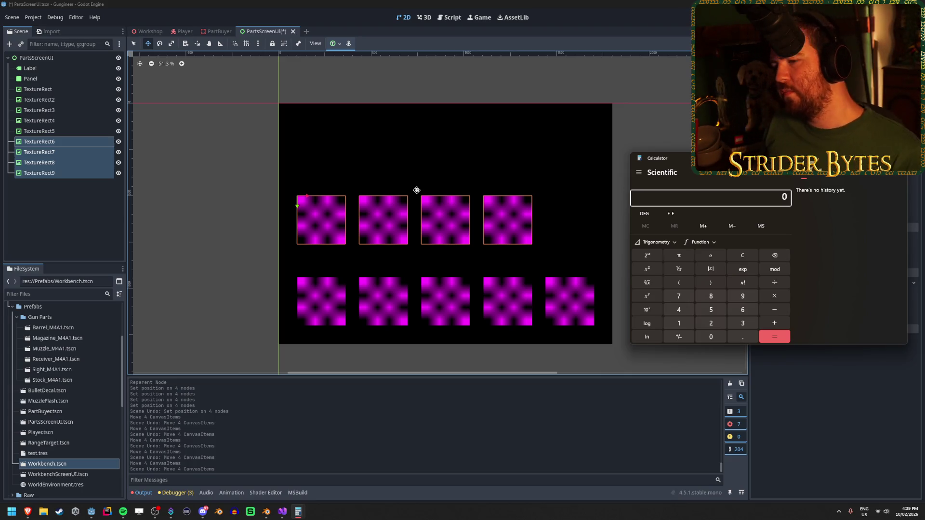
pyautogui.write('100 + ')
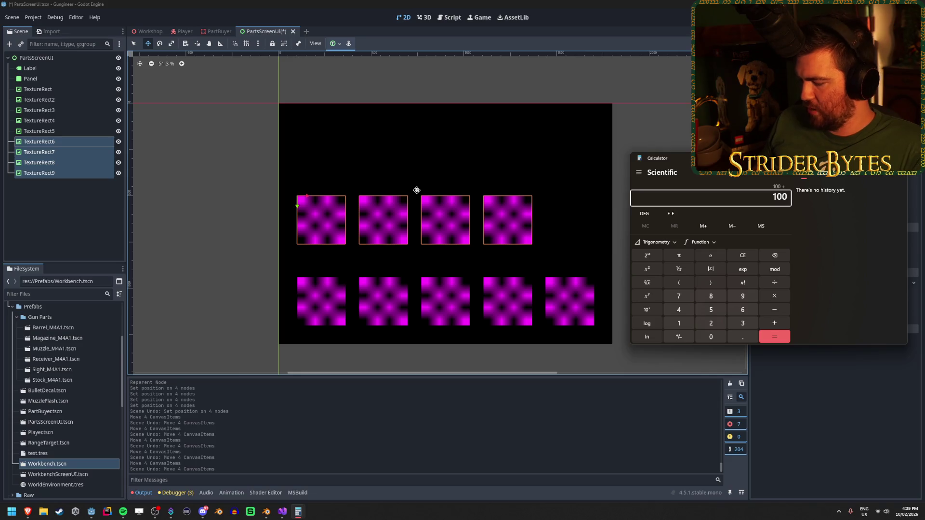
pyautogui.write('260')
pyautogui.press('Return')
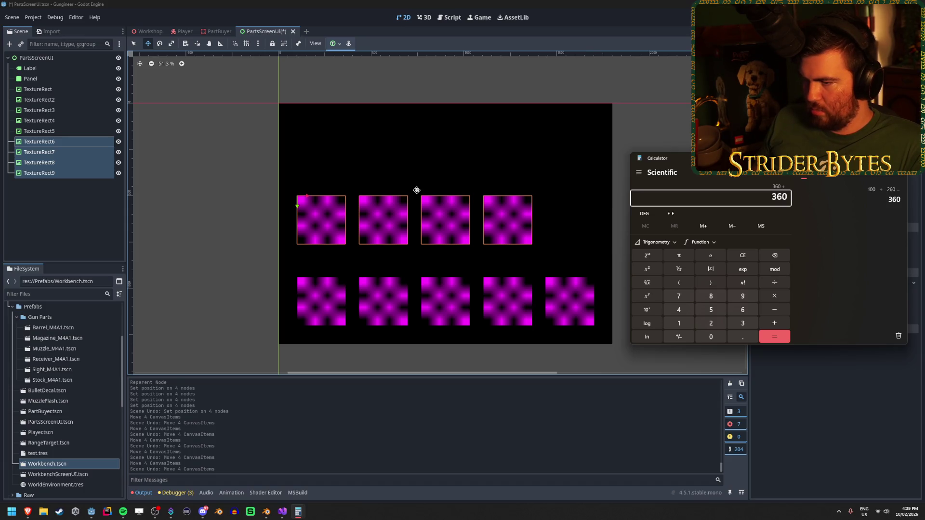
pyautogui.press('+')
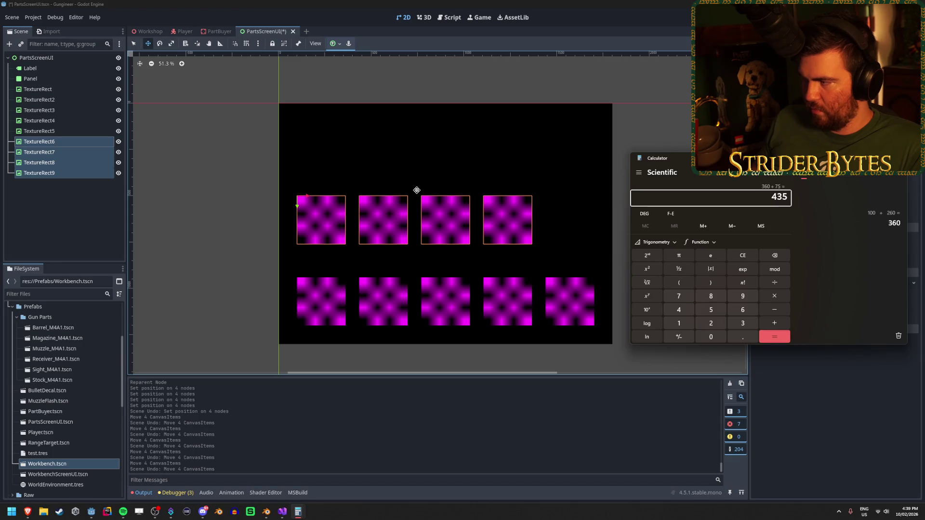
pyautogui.write('260')
pyautogui.press('Return')
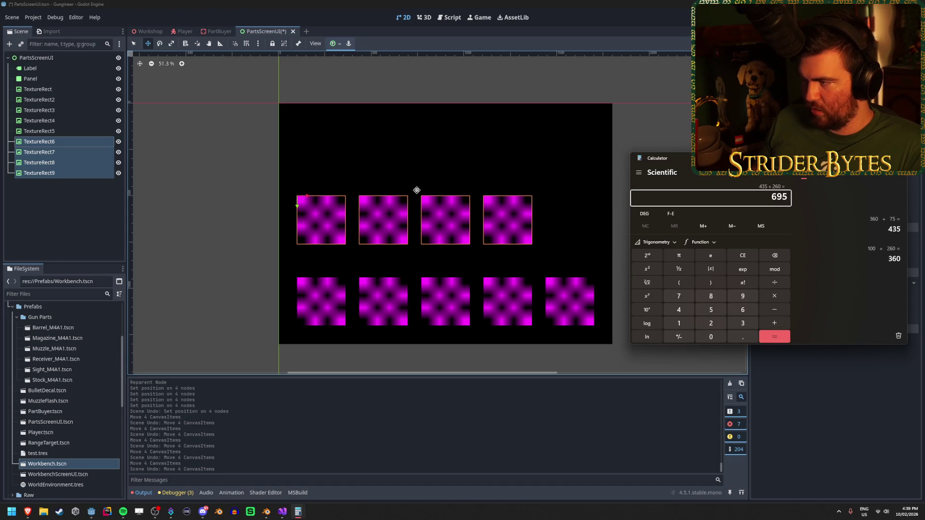
# Add 37.5 for 732.5, compute 900 − 732.5 = 167.5, and return to Godot.
pyautogui.press('+')
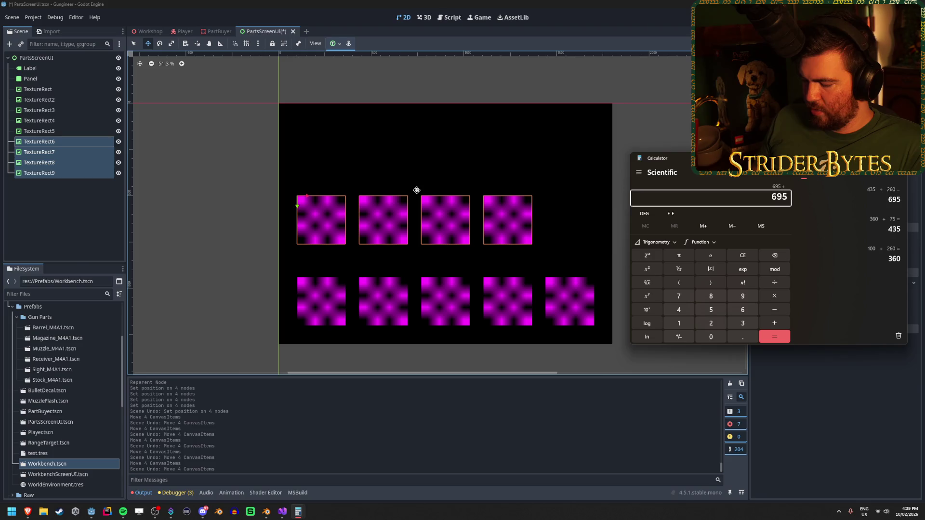
pyautogui.write('37.5')
pyautogui.press('Return')
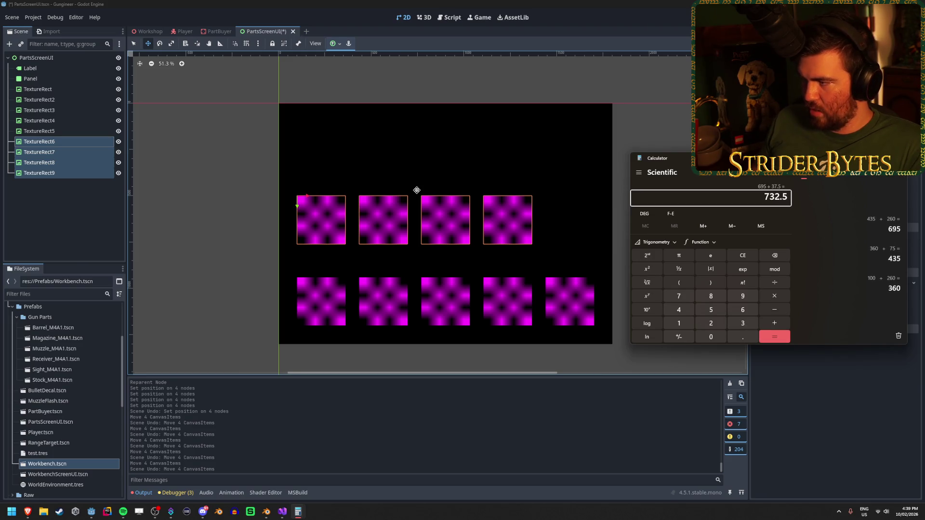
pyautogui.write('900')
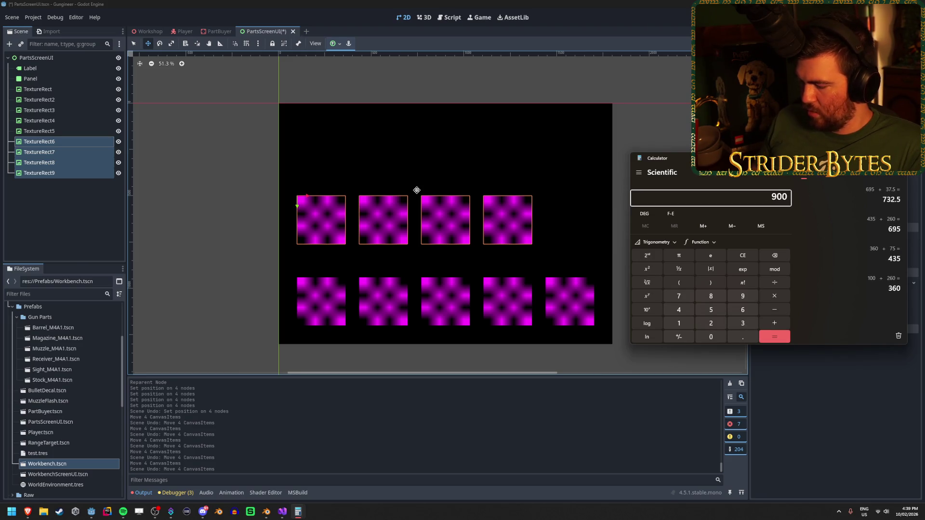
pyautogui.press('-')
pyautogui.write('7')
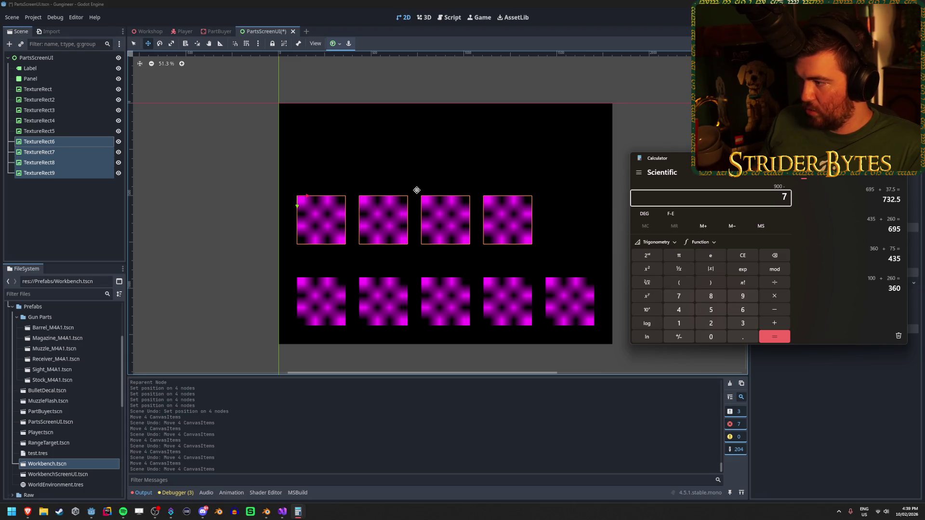
pyautogui.write('.5')
pyautogui.press('Return')
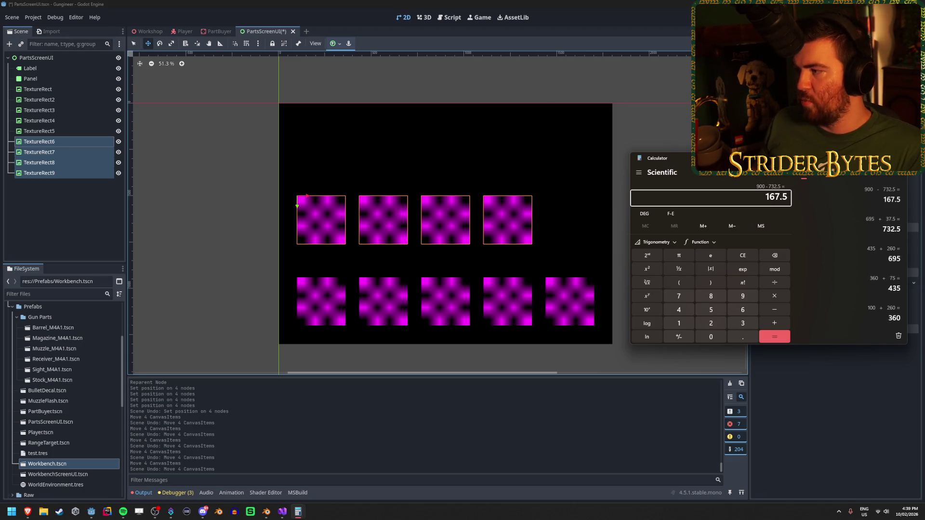
pyautogui.click(251, 240)
pyautogui.scroll(3, 301, 215)
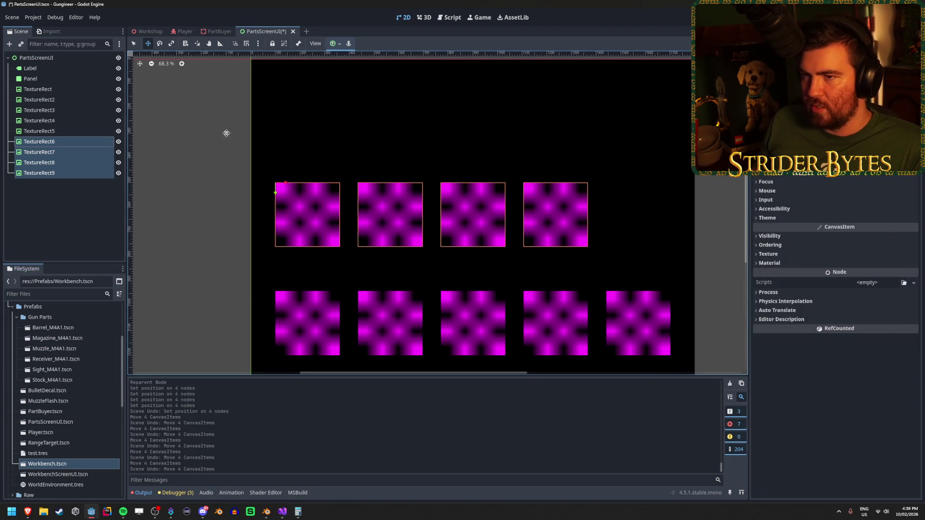
pyautogui.click(259, 44)
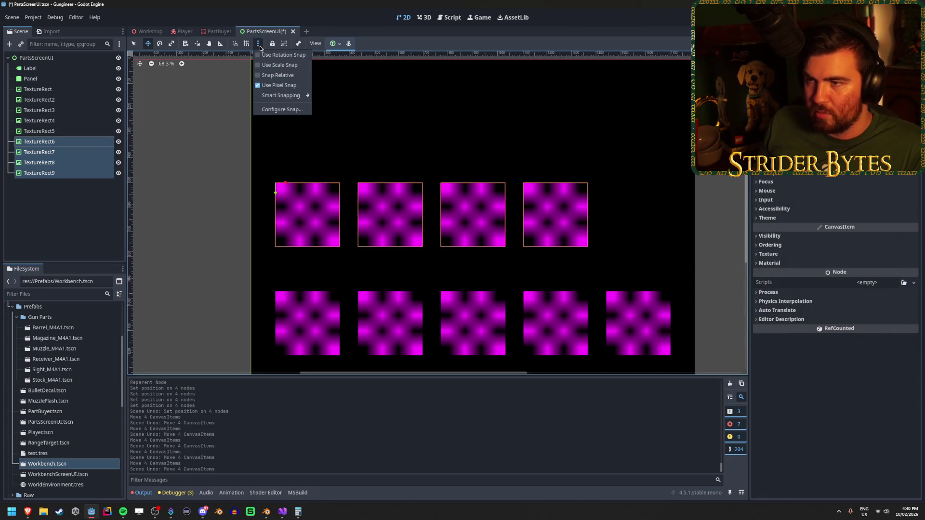
pyautogui.moveTo(269, 98)
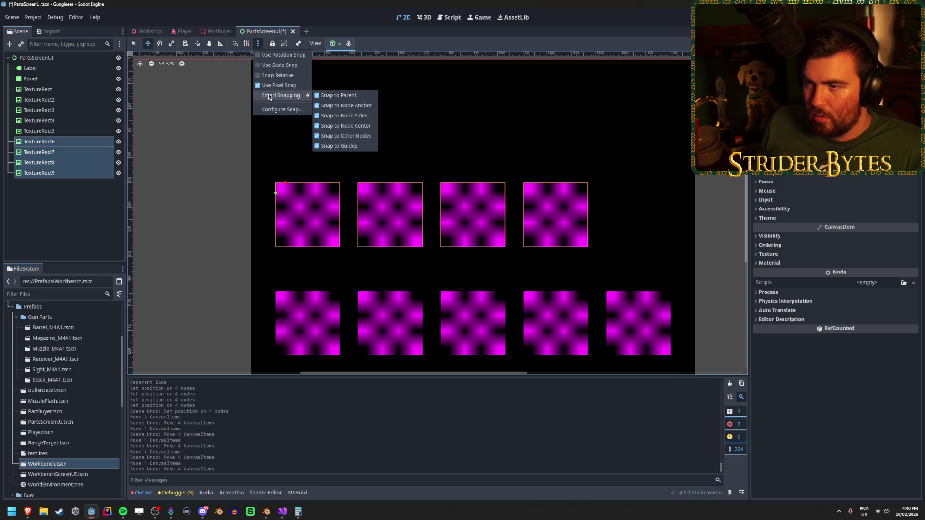
pyautogui.click(285, 183)
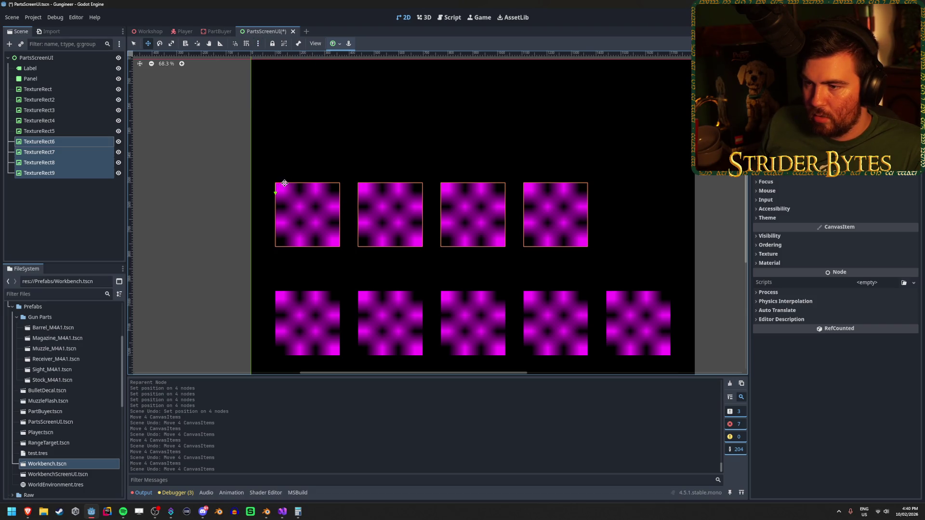
pyautogui.moveTo(285, 183); pyautogui.dragTo(327, 188)
pyautogui.hotkey('ctrl', 'z')
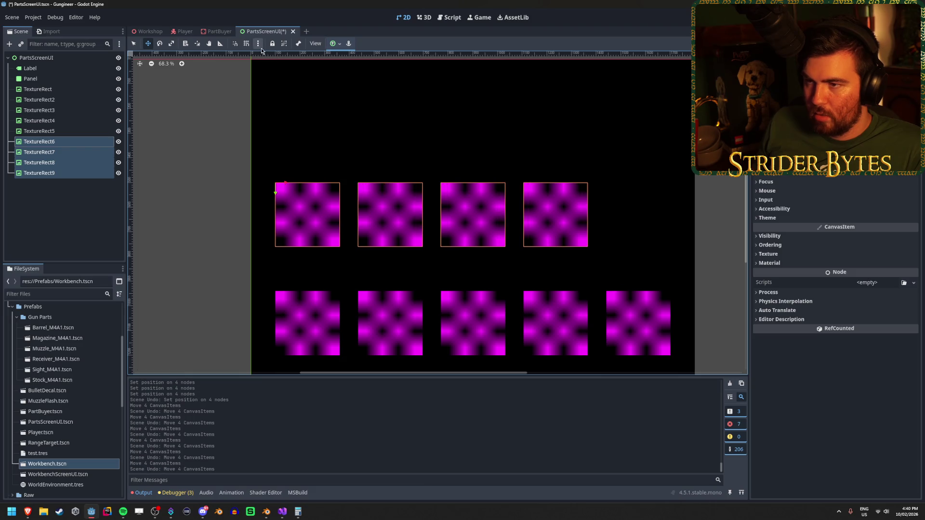
pyautogui.click(258, 44)
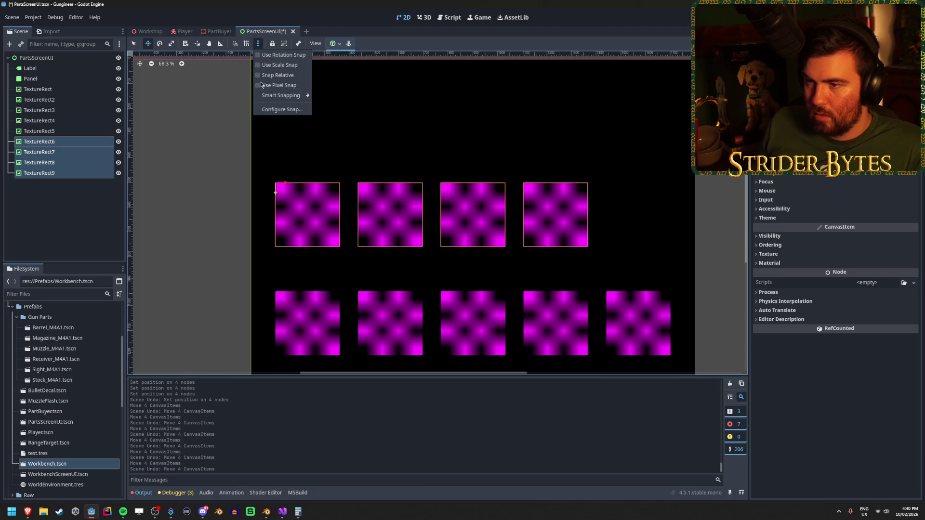
pyautogui.click(267, 111)
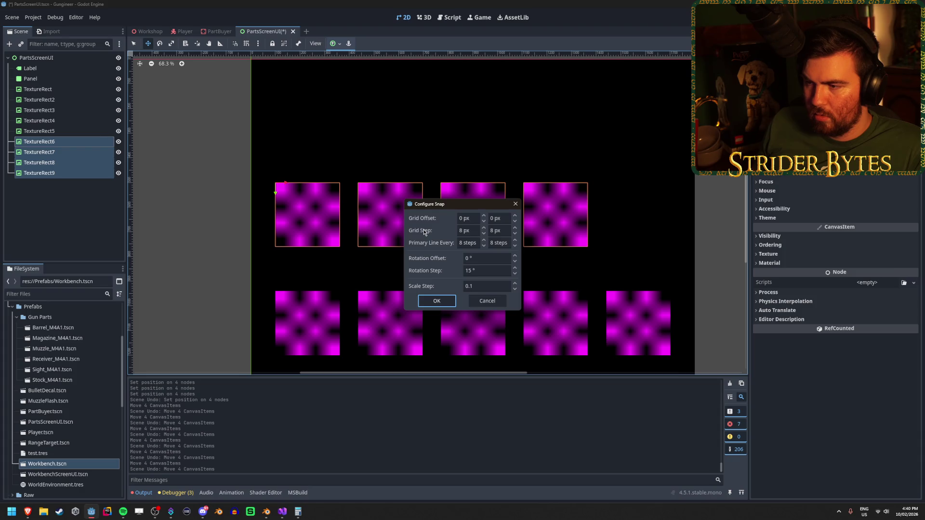
pyautogui.click(516, 205)
pyautogui.click(258, 44)
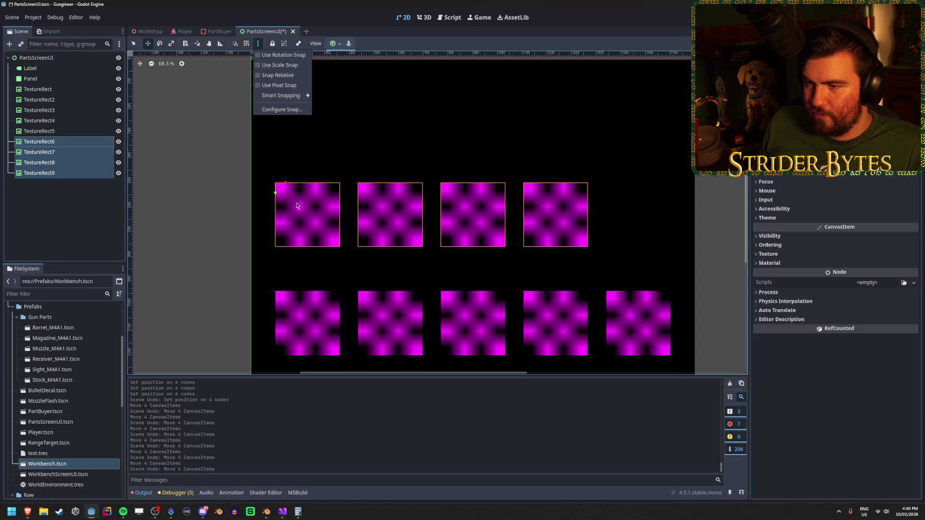
pyautogui.click(285, 184)
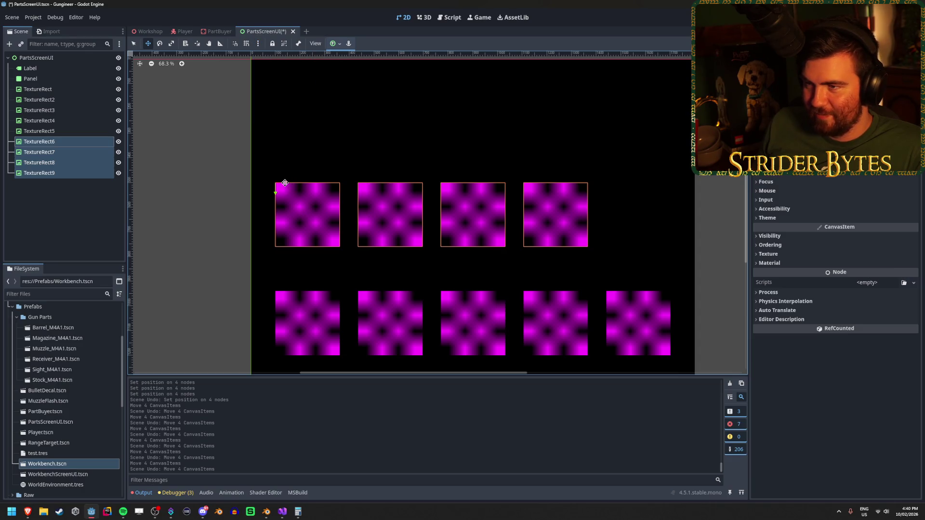
# Toggle grid snap on and back off, then enable smart snap.
pyautogui.click(247, 45)
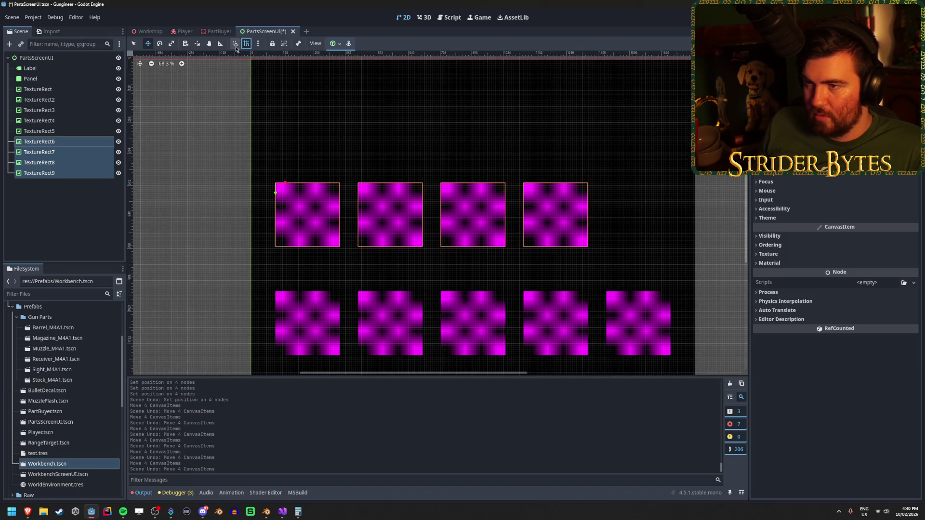
pyautogui.click(246, 44)
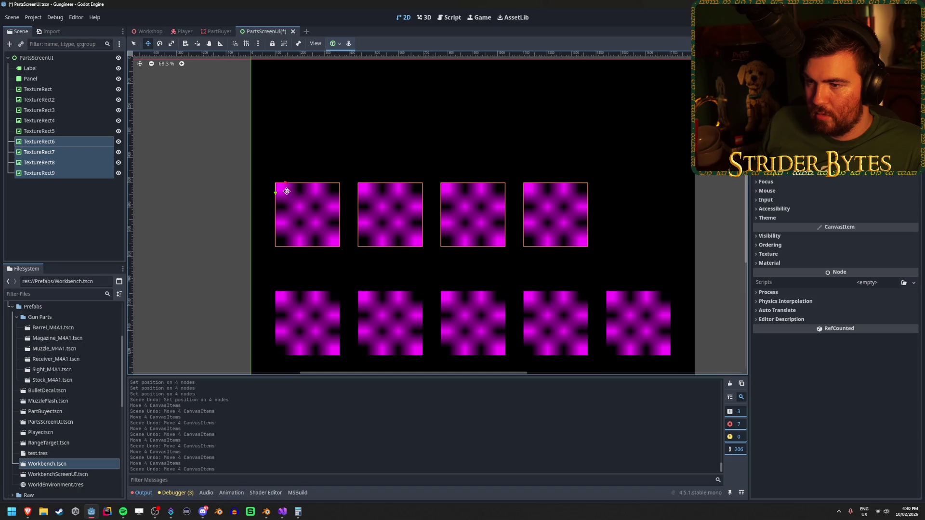
pyautogui.click(237, 44)
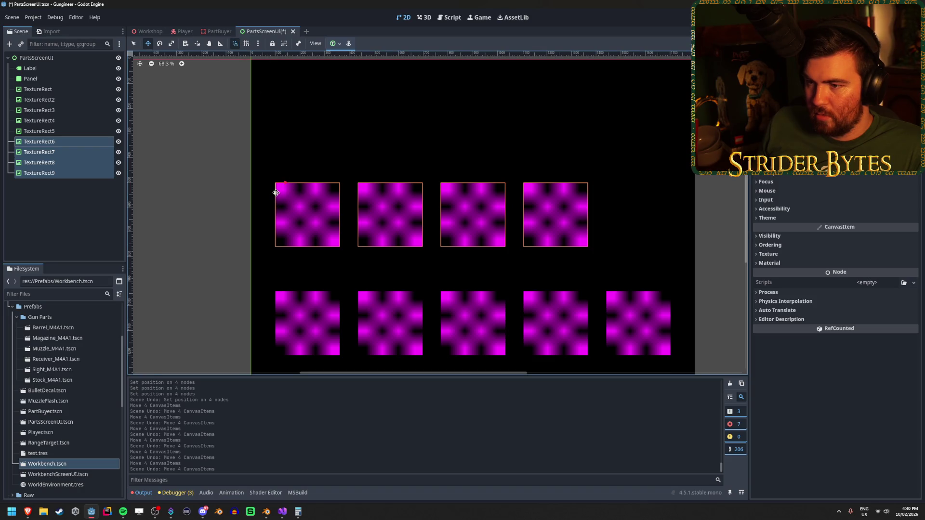
# Try dragging the top row down and right, undoing each move to restore it.
pyautogui.moveTo(276, 192)
pyautogui.mouseDown()
pyautogui.moveTo(284, 237)
pyautogui.moveTo(330, 239)
pyautogui.moveTo(411, 210)
pyautogui.moveTo(307, 214)
pyautogui.moveTo(320, 284)
pyautogui.moveTo(351, 303)
pyautogui.moveTo(424, 321)
pyautogui.moveTo(444, 309)
pyautogui.moveTo(533, 310)
pyautogui.moveTo(355, 197)
pyautogui.mouseUp()
pyautogui.hotkey('ctrl', 'z')
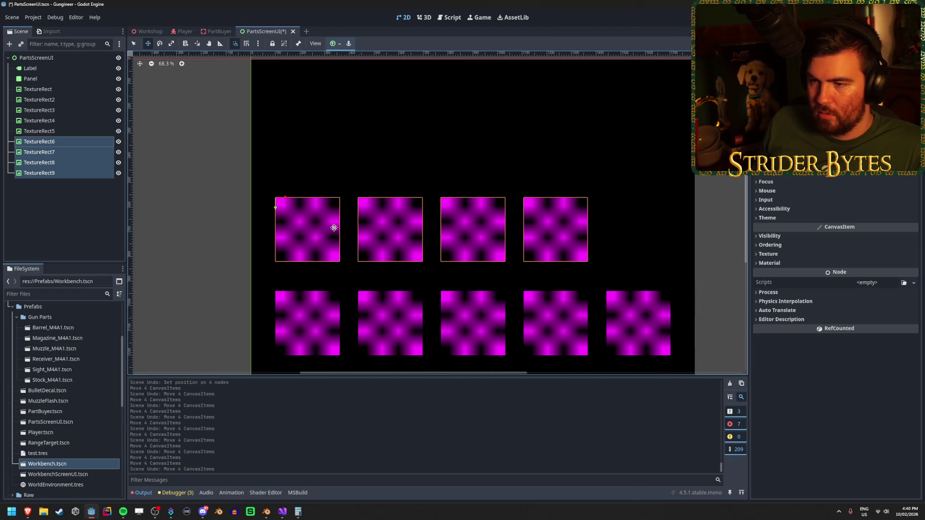
pyautogui.moveTo(289, 212); pyautogui.dragTo(361, 220)
pyautogui.hotkey('ctrl', 'z')
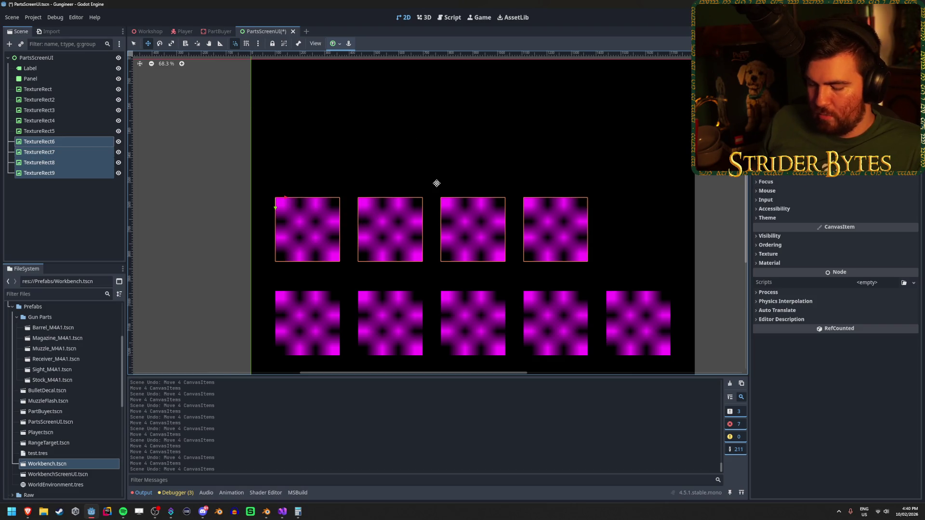
pyautogui.click(209, 43)
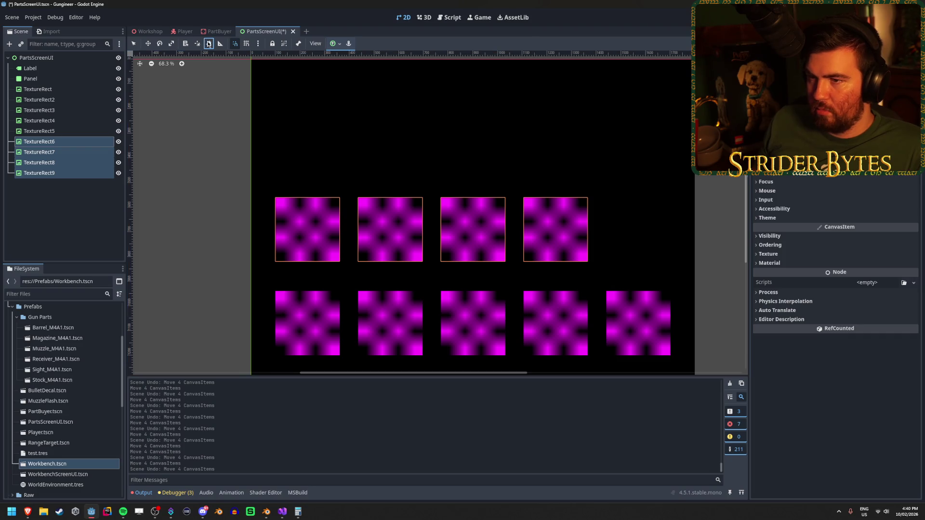
pyautogui.click(148, 44)
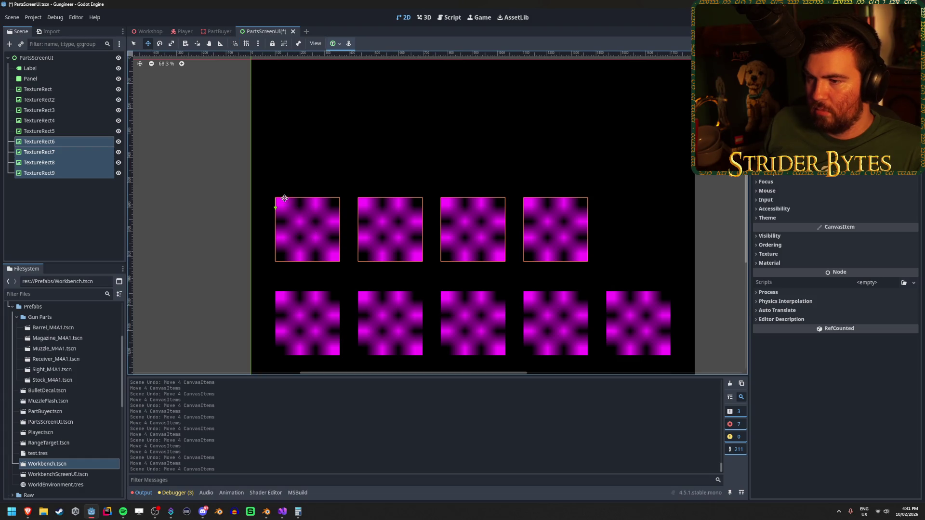
pyautogui.moveTo(286, 198)
pyautogui.mouseDown()
pyautogui.moveTo(332, 199)
pyautogui.moveTo(295, 200)
pyautogui.moveTo(319, 198)
pyautogui.mouseUp()
pyautogui.hotkey('ctrl', 'z')
pyautogui.hotkey('ctrl', 'z')
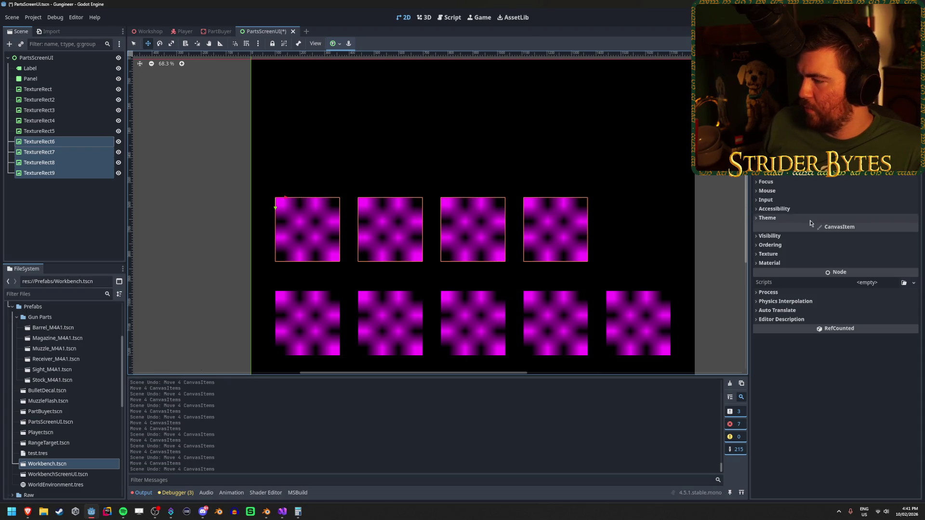
# Add 167.5 to TextureRect6's Transform Position x.
pyautogui.scroll(3, 810, 221)
pyautogui.click(810, 226)
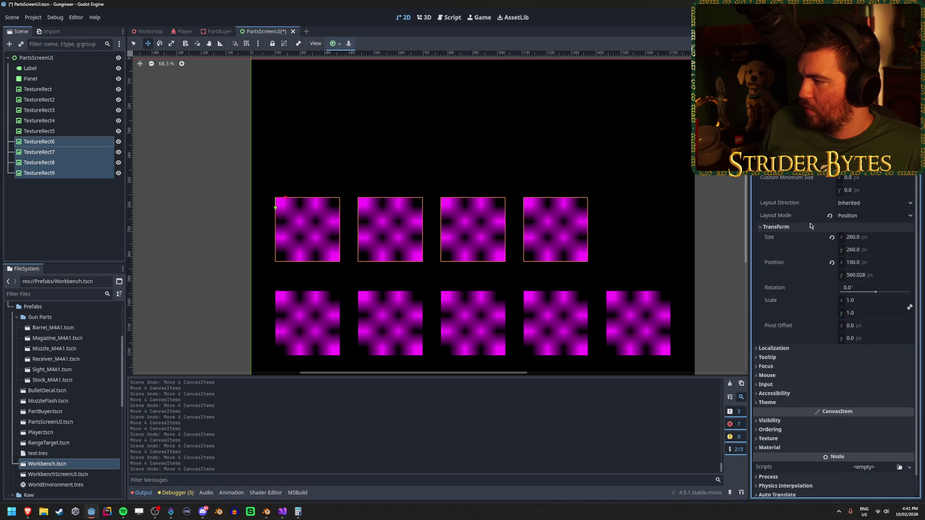
pyautogui.click(65, 143)
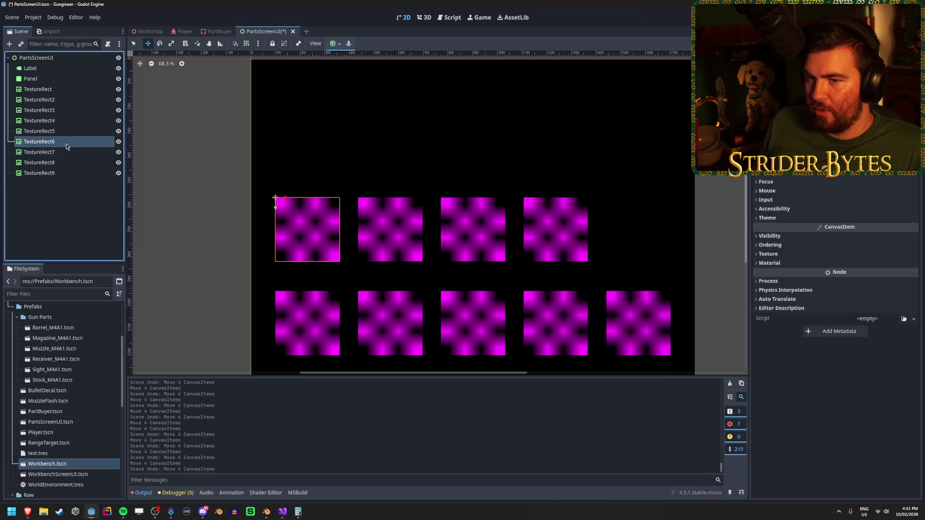
pyautogui.scroll(5, 884, 289)
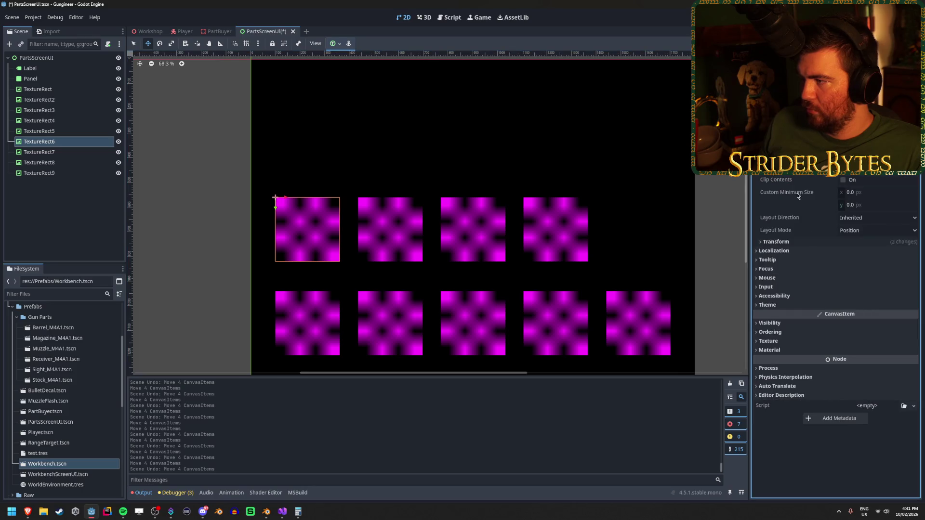
pyautogui.click(885, 278)
pyautogui.click(885, 278)
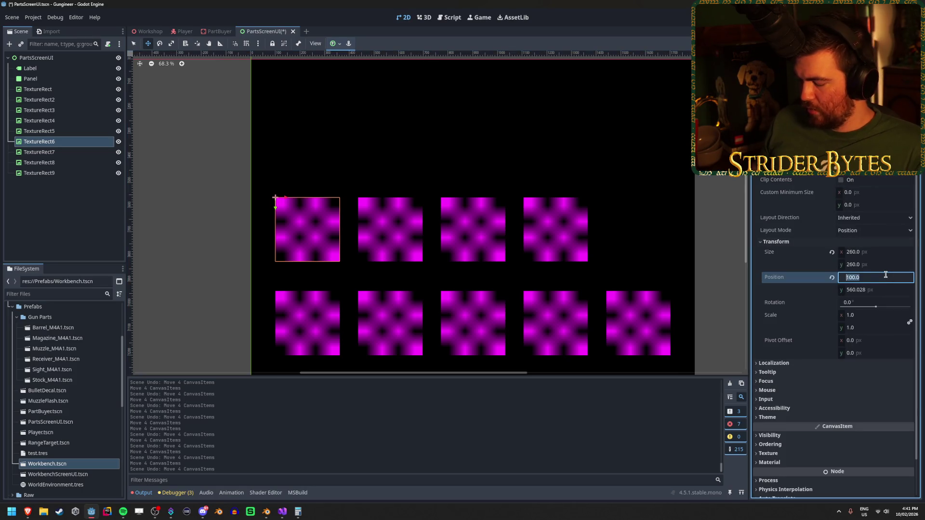
pyautogui.write('+167.5')
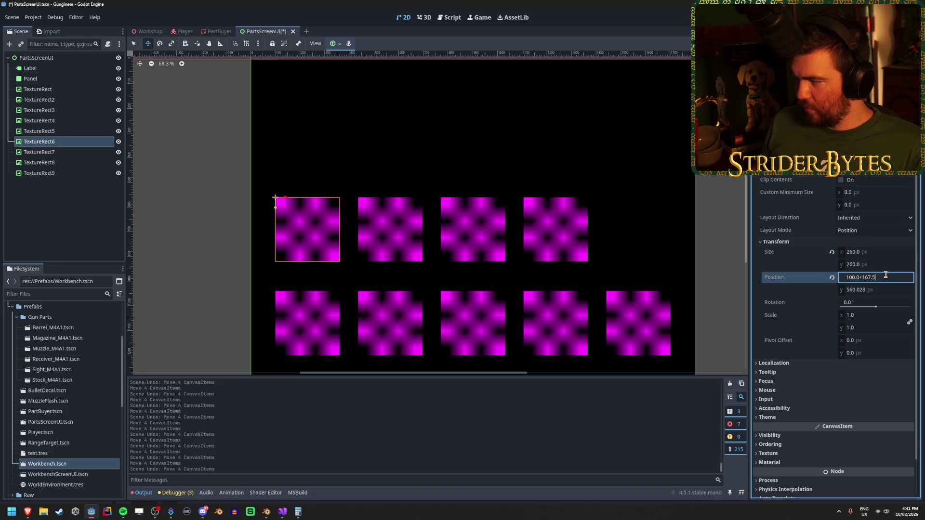
pyautogui.press('Return')
# Add +167.5 to TextureRect7's Position x and save the scene.
pyautogui.click(83, 152)
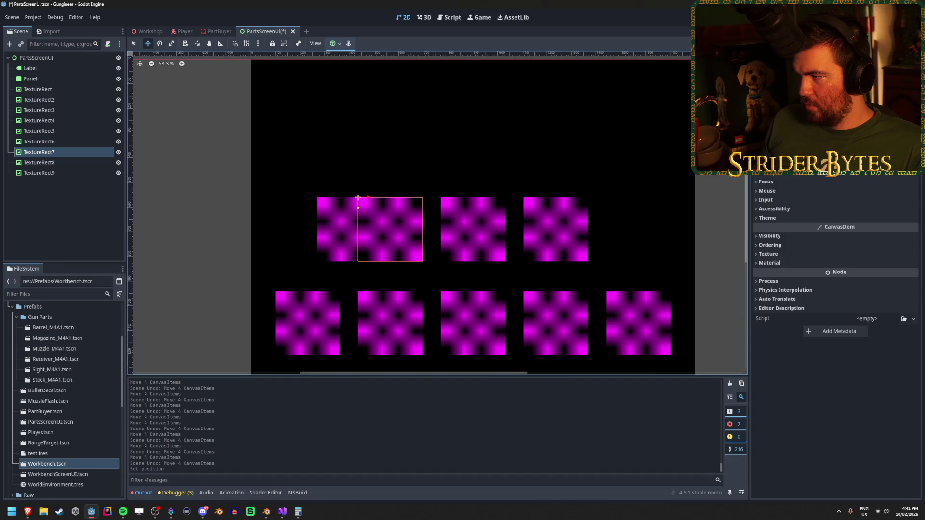
pyautogui.scroll(4, 857, 261)
pyautogui.click(876, 278)
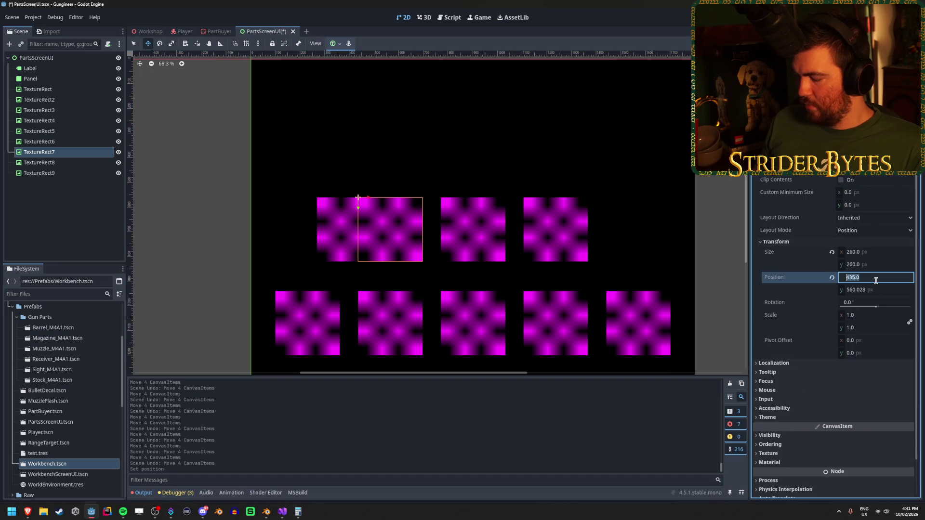
pyautogui.click(876, 281)
pyautogui.write('+167.5')
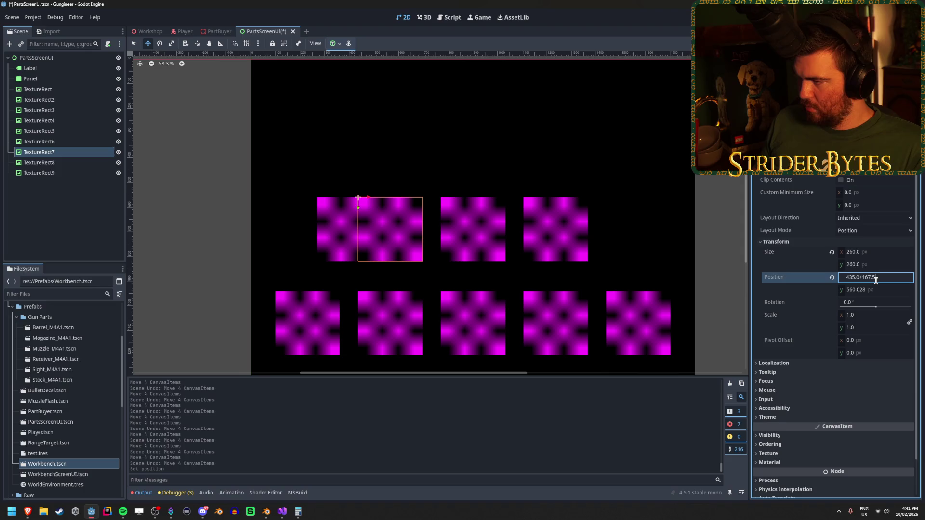
pyautogui.press('Return')
pyautogui.hotkey('ctrl', 's')
# Shift TextureRect8's Position x by 167.5 to 937.5.
pyautogui.click(48, 162)
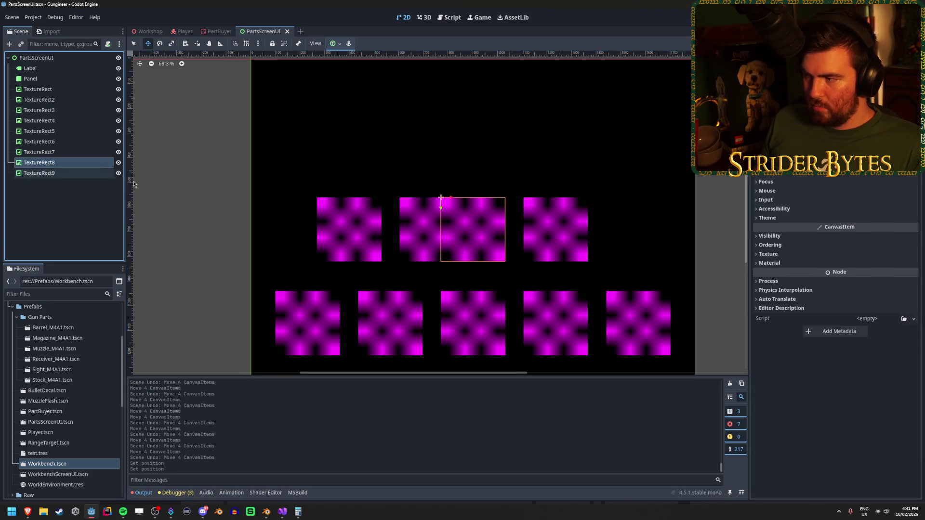
pyautogui.scroll(3, 785, 182)
pyautogui.click(808, 240)
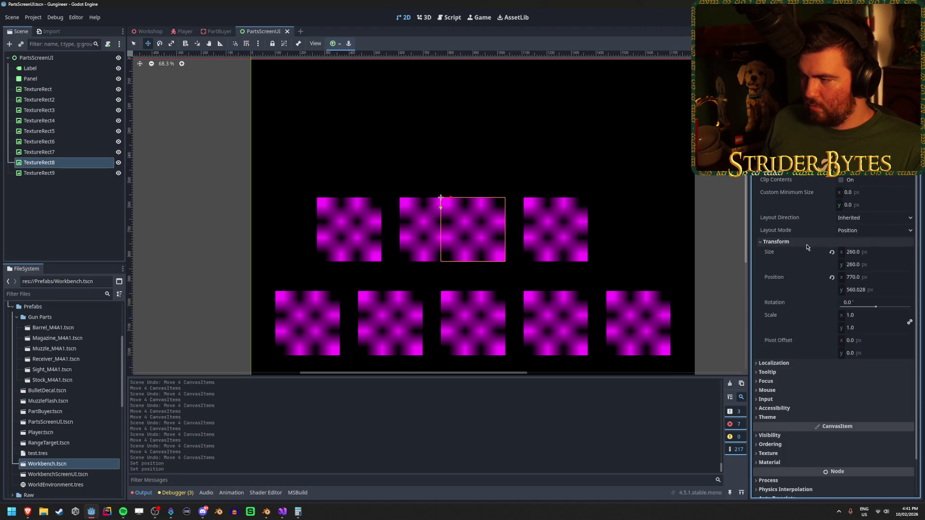
pyautogui.click(882, 278)
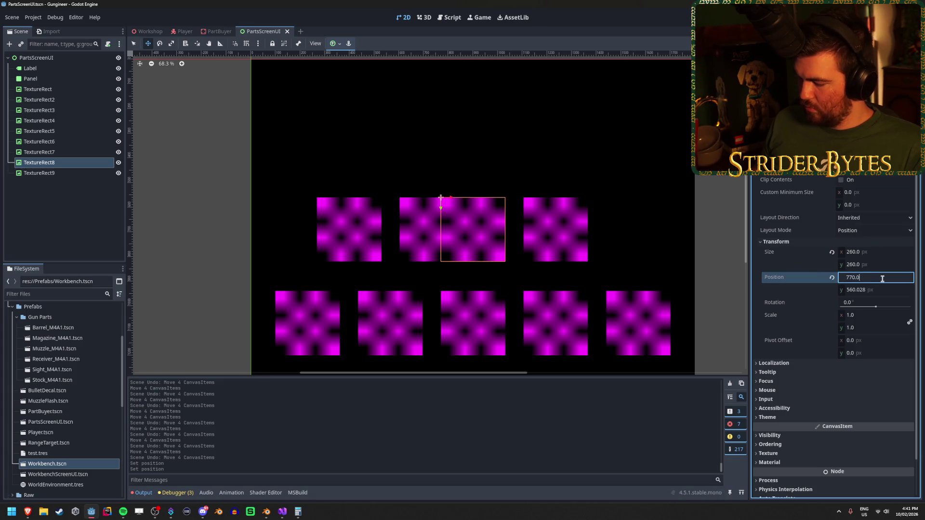
pyautogui.write('+167.5')
pyautogui.press('Return')
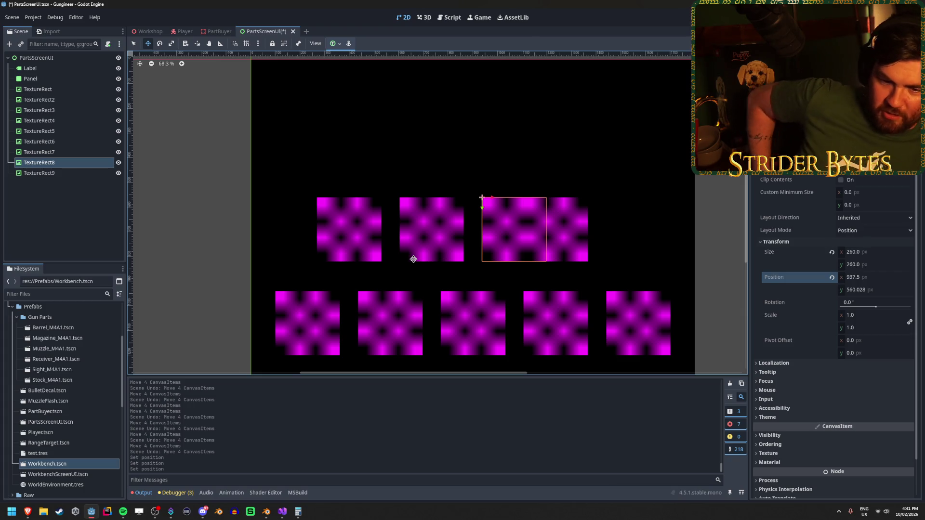
# Shift TextureRect9's Position x to 1272.5, save, and reselect TextureRect6–9 together.
pyautogui.click(87, 174)
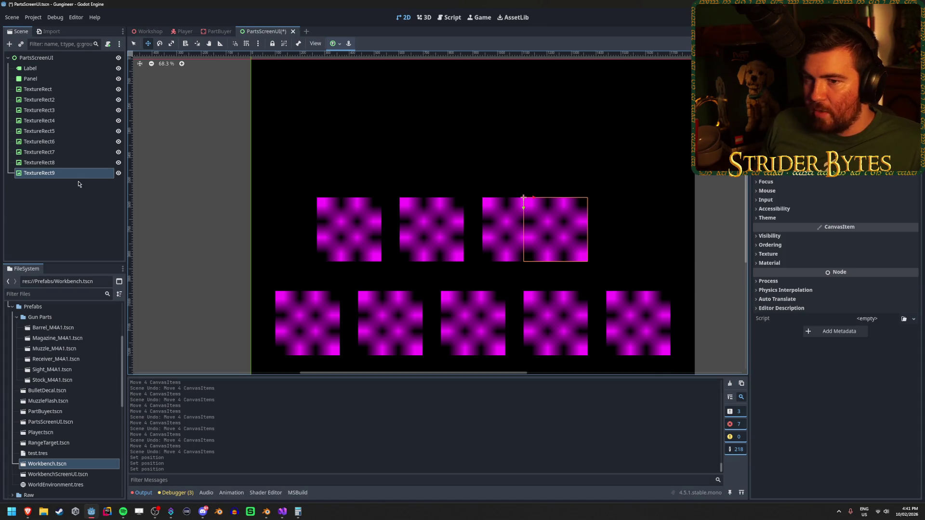
pyautogui.scroll(3, 835, 336)
pyautogui.click(812, 240)
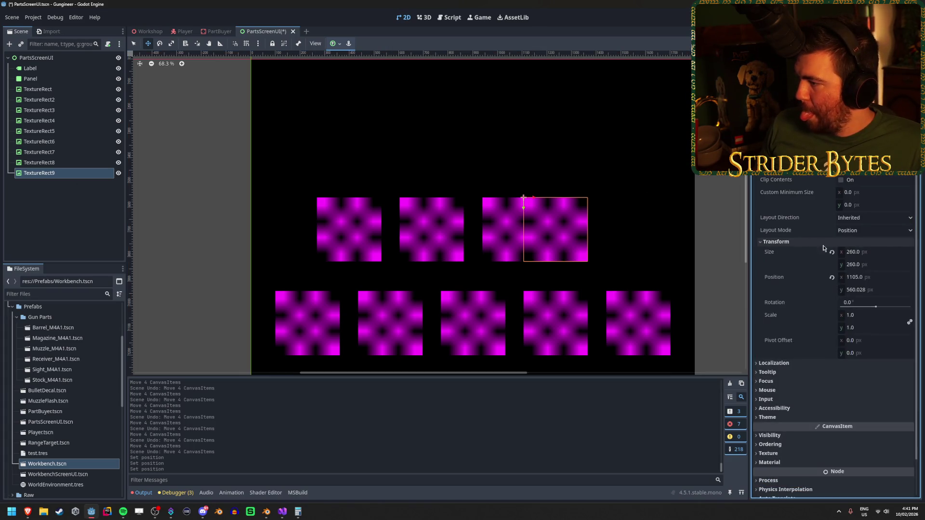
pyautogui.click(870, 277)
pyautogui.write('+100')
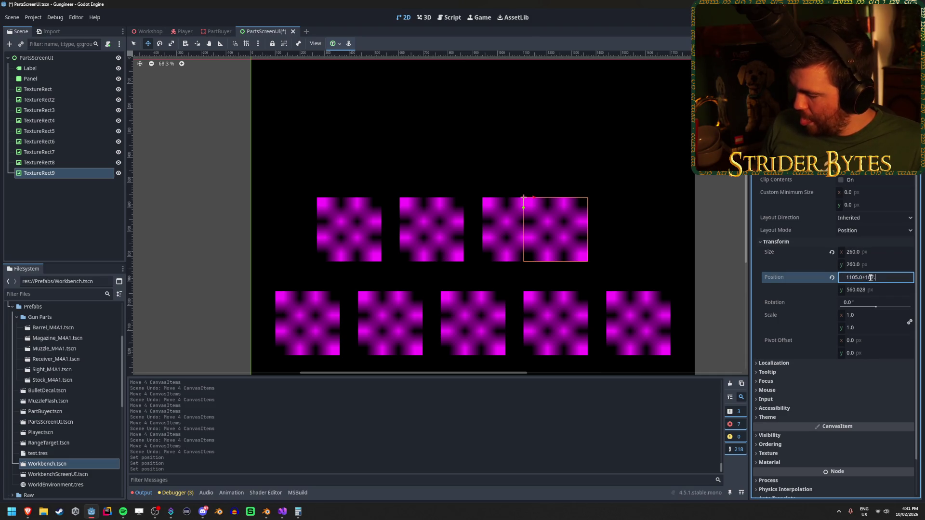
pyautogui.press('Return')
pyautogui.hotkey('ctrl', 's')
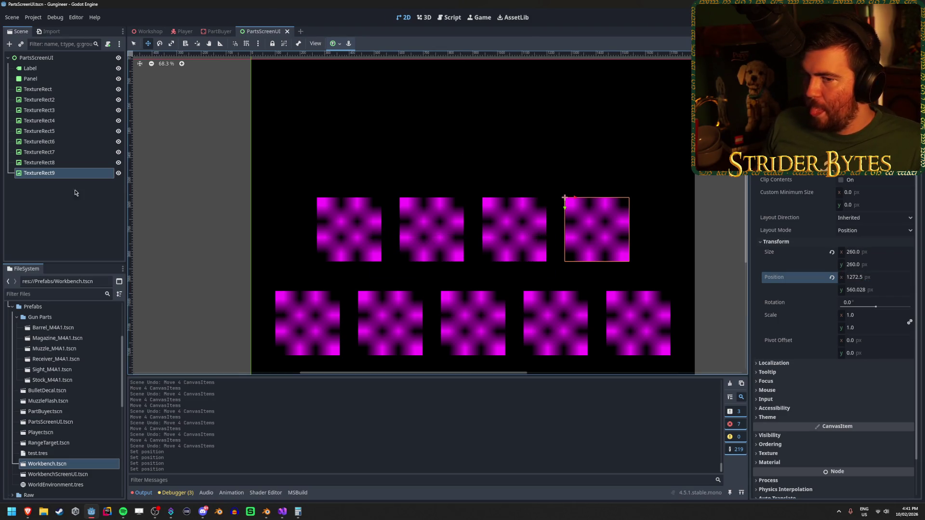
pyautogui.click(74, 190)
pyautogui.keyDown('shift'); pyautogui.click(39, 141); pyautogui.keyUp('shift')
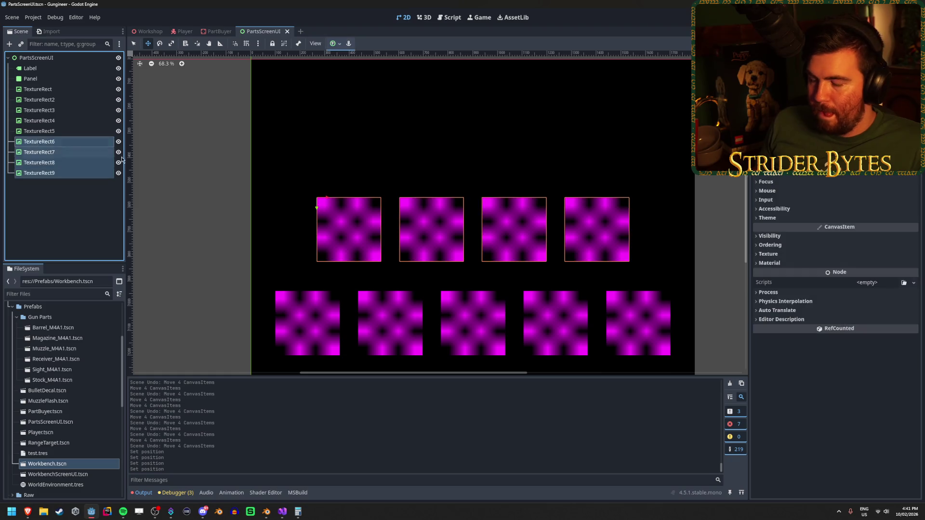
# Frame the scene and duplicate the four top-row squares into TextureRect10–13.
pyautogui.rightClick(478, 151)
pyautogui.press('Escape')
pyautogui.scroll(-3, 466, 230)
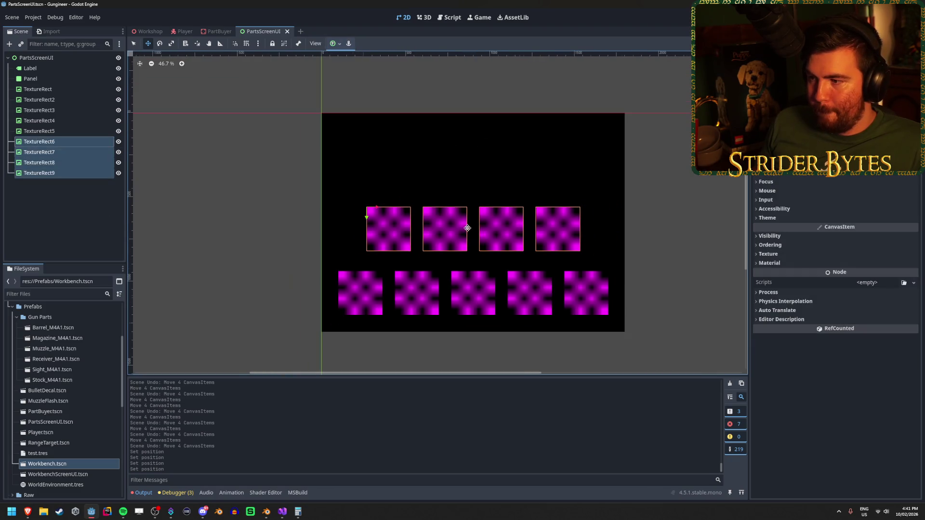
pyautogui.moveTo(466, 230); pyautogui.dragTo(447, 231)
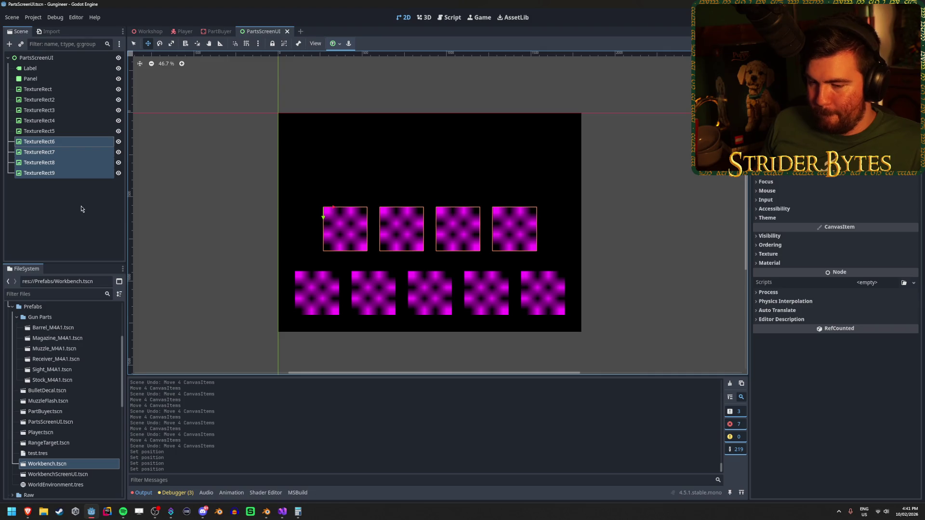
pyautogui.hotkey('ctrl', 'd')
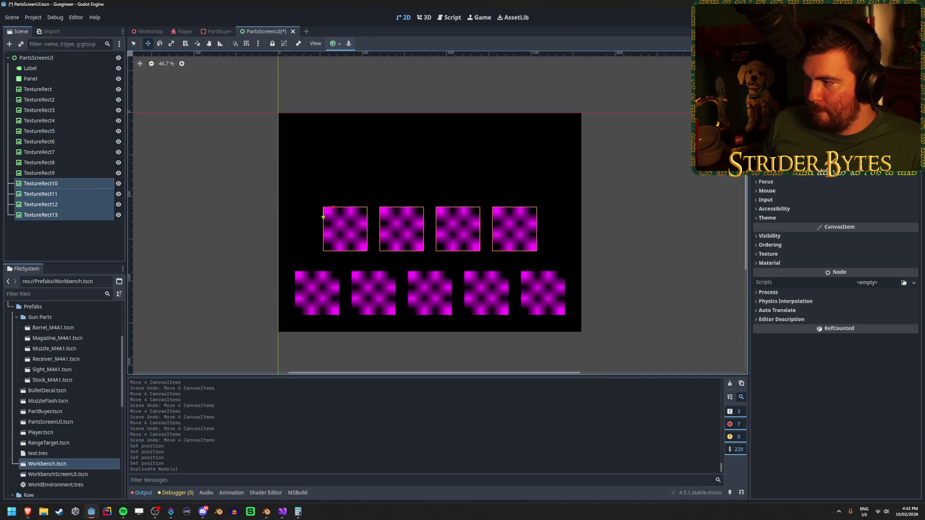
pyautogui.scroll(3, 819, 231)
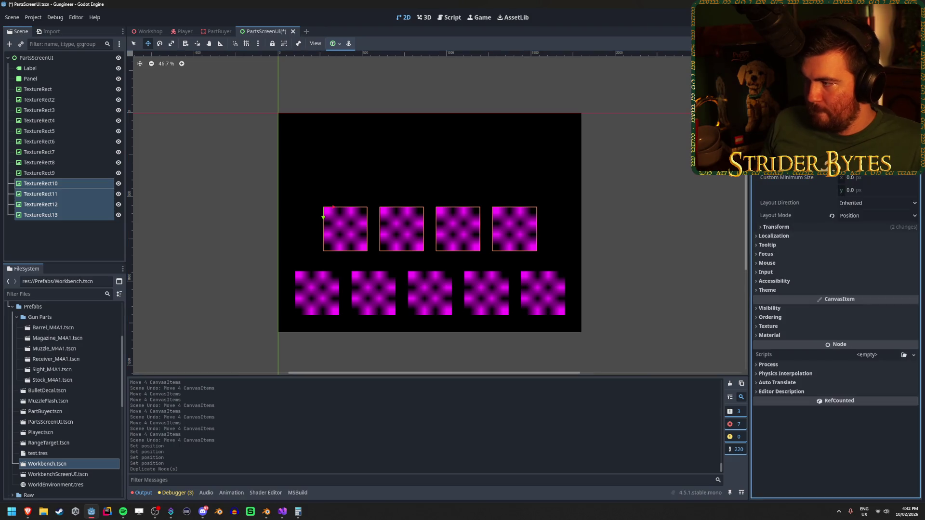
pyautogui.click(775, 227)
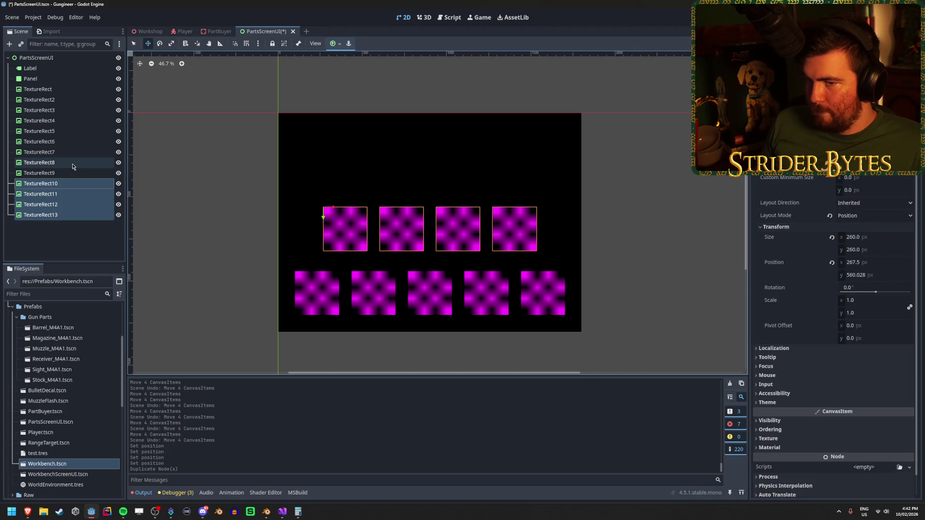
# Set TextureRect6–9's Transform Position y to 550.
pyautogui.click(40, 173)
pyautogui.keyDown('shift'); pyautogui.click(39, 142); pyautogui.keyUp('shift')
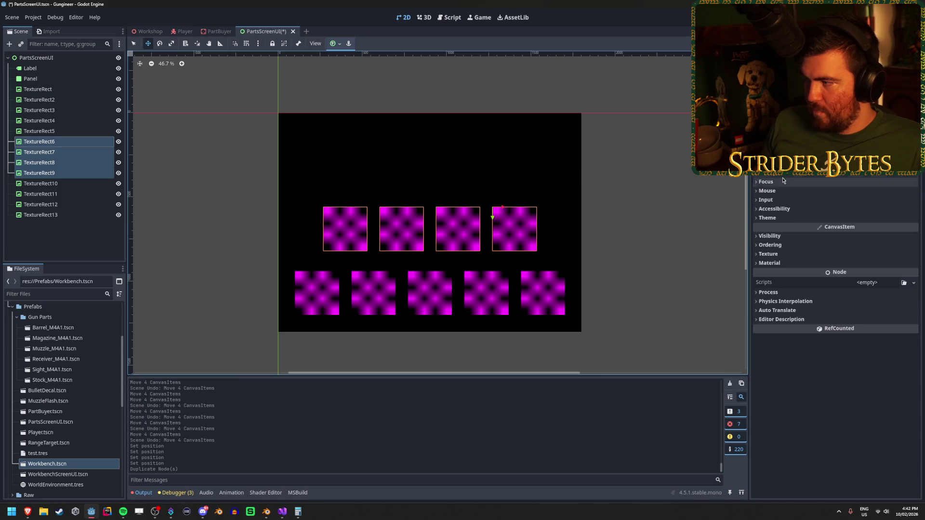
pyautogui.scroll(3, 819, 217)
pyautogui.click(813, 231)
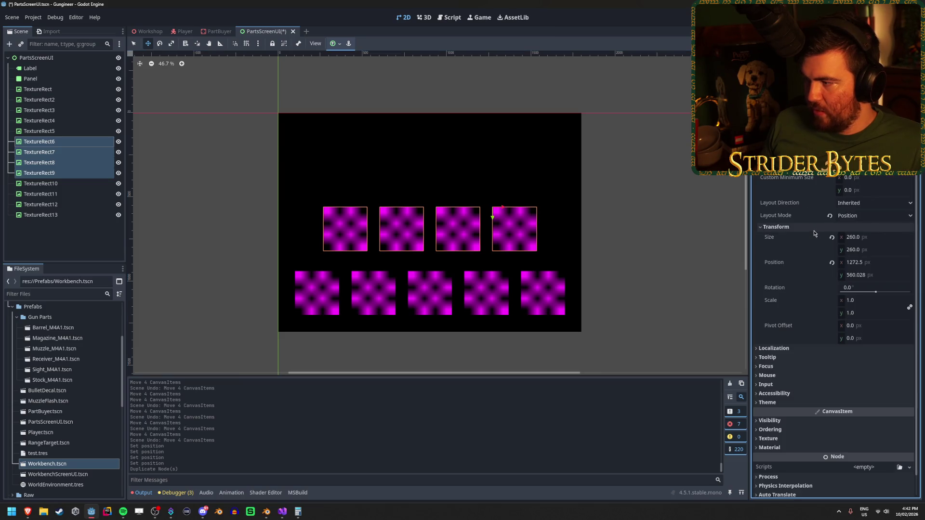
pyautogui.click(881, 273)
pyautogui.write('0')
pyautogui.press('Return')
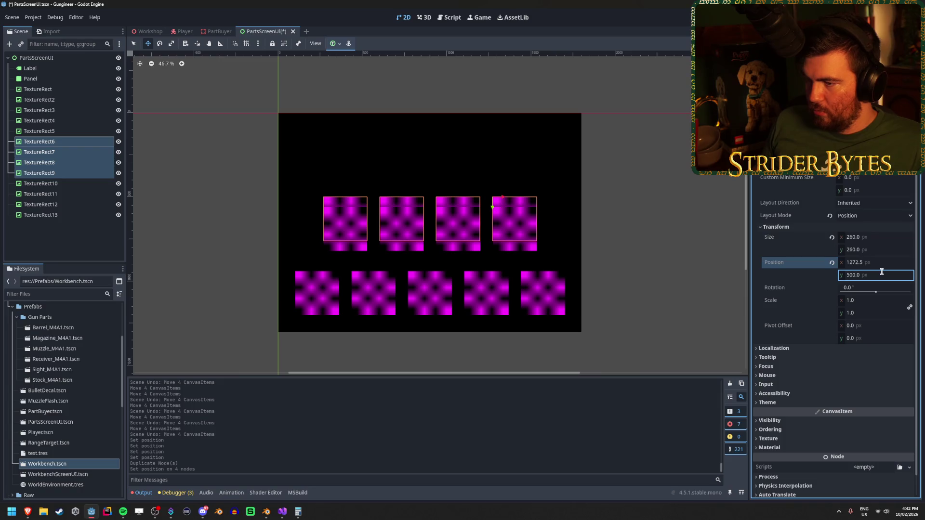
pyautogui.click(881, 272)
pyautogui.write('00')
pyautogui.press('Return')
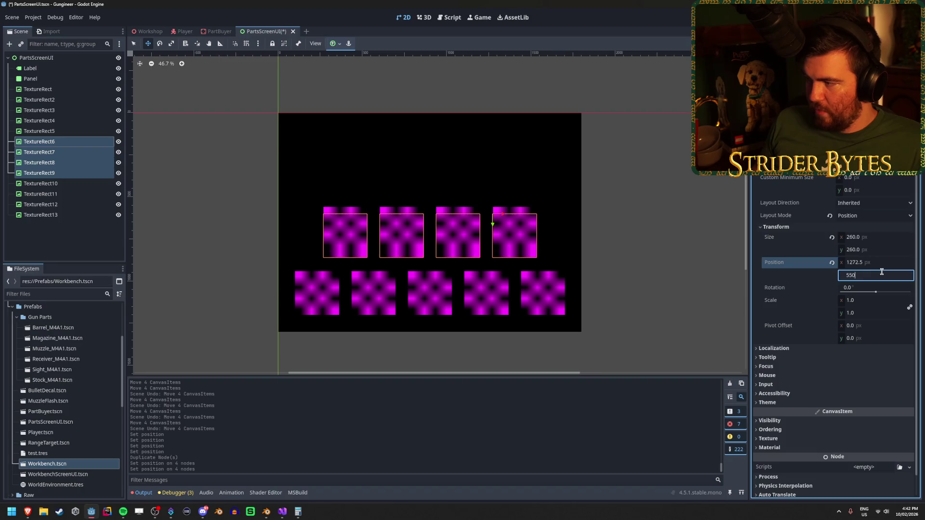
pyautogui.press('Return')
# Select TextureRect10–13 and move them up, trying y 300, 200 and 250.
pyautogui.click(40, 183)
pyautogui.keyDown('shift'); pyautogui.click(60, 216); pyautogui.keyUp('shift')
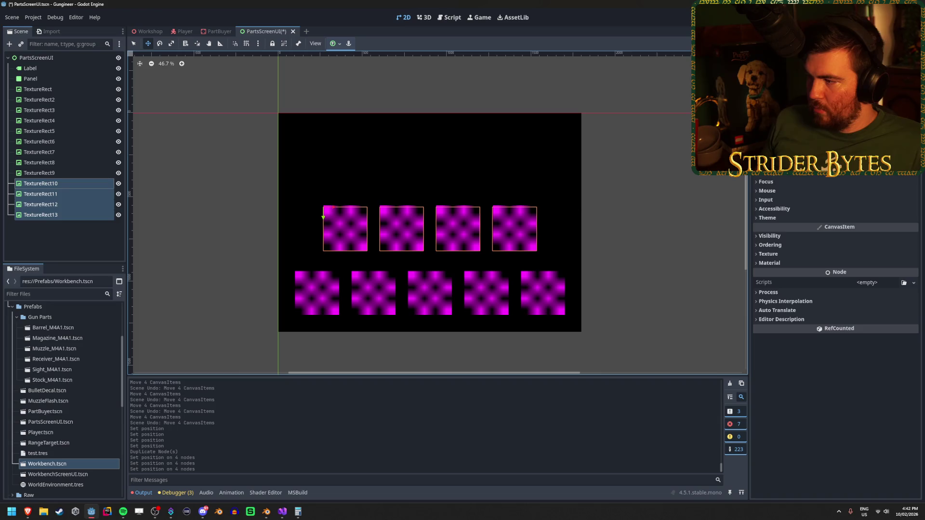
pyautogui.scroll(3, 835, 289)
pyautogui.click(775, 227)
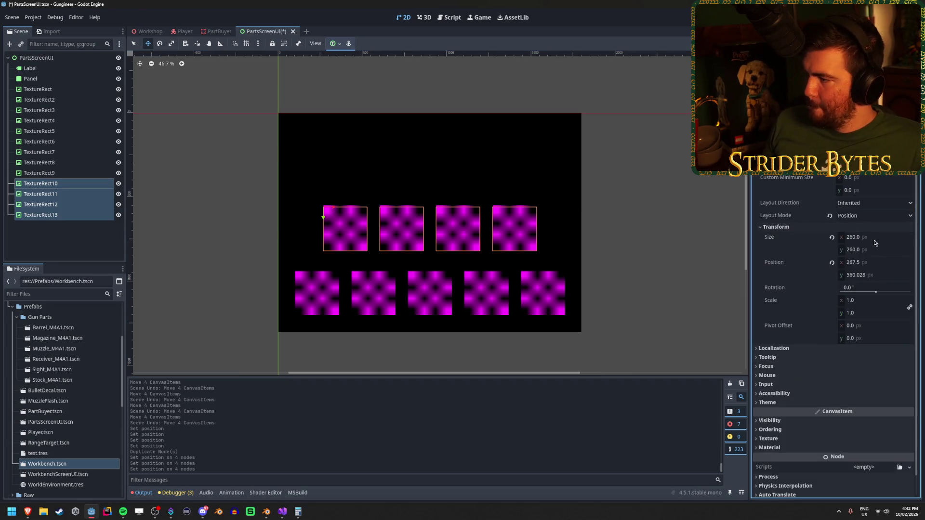
pyautogui.click(868, 275)
pyautogui.write('00')
pyautogui.press('Return')
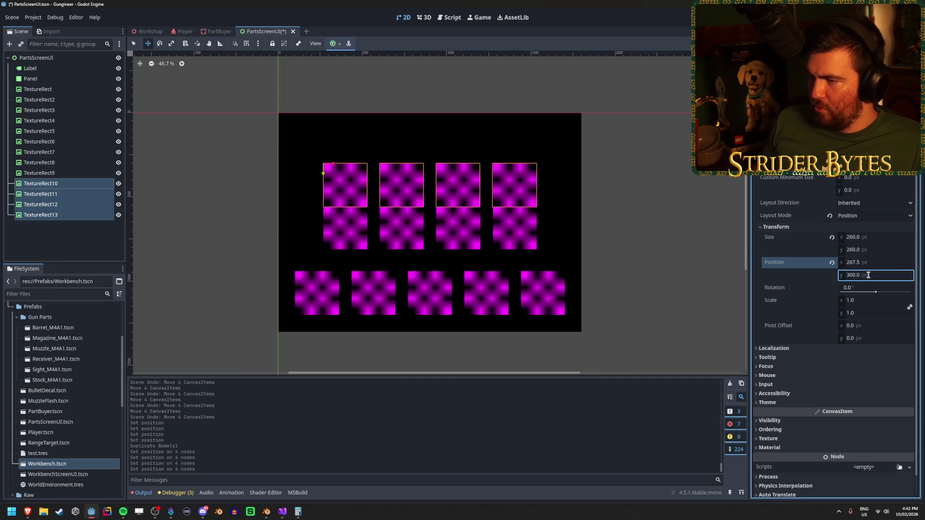
pyautogui.click(868, 275)
pyautogui.write('200')
pyautogui.press('Return')
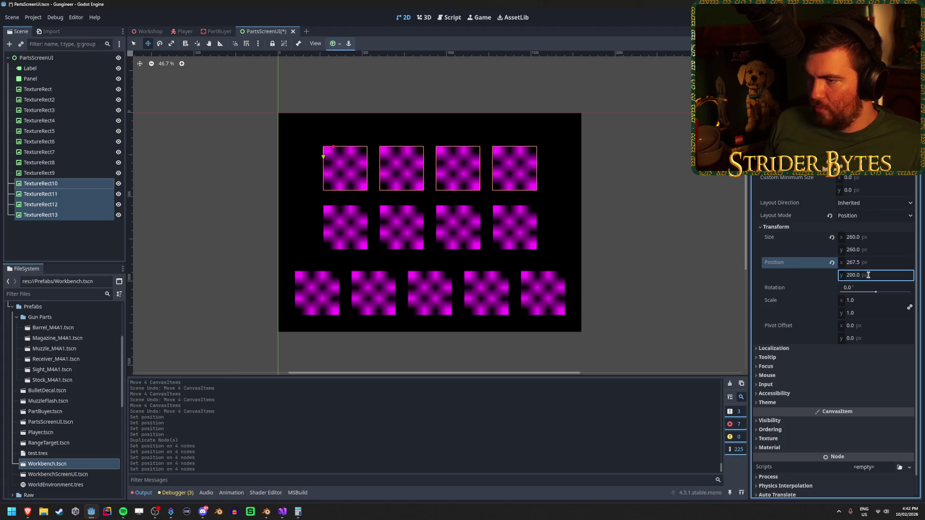
pyautogui.click(868, 275)
pyautogui.write('250')
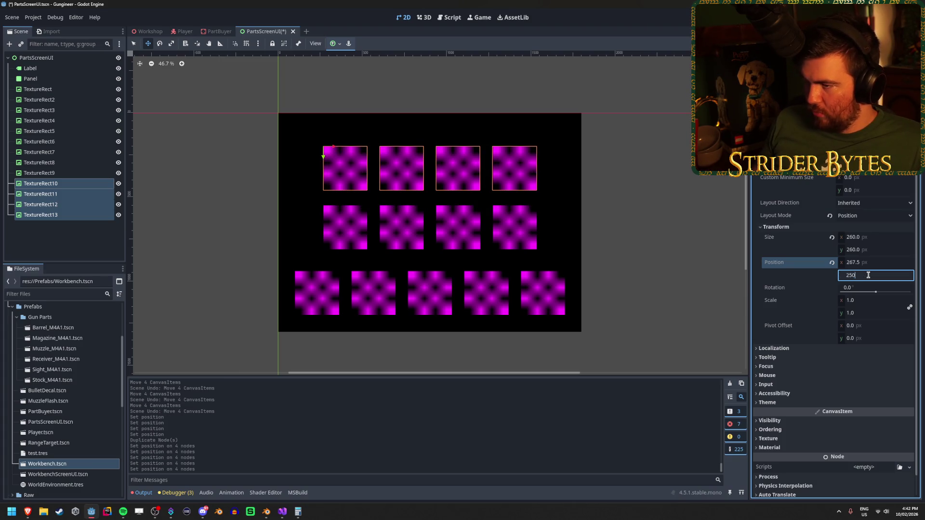
pyautogui.press('Return')
# Set the TextureRect10–13 row's Position y back to 200.
pyautogui.scroll(6, 380, 197)
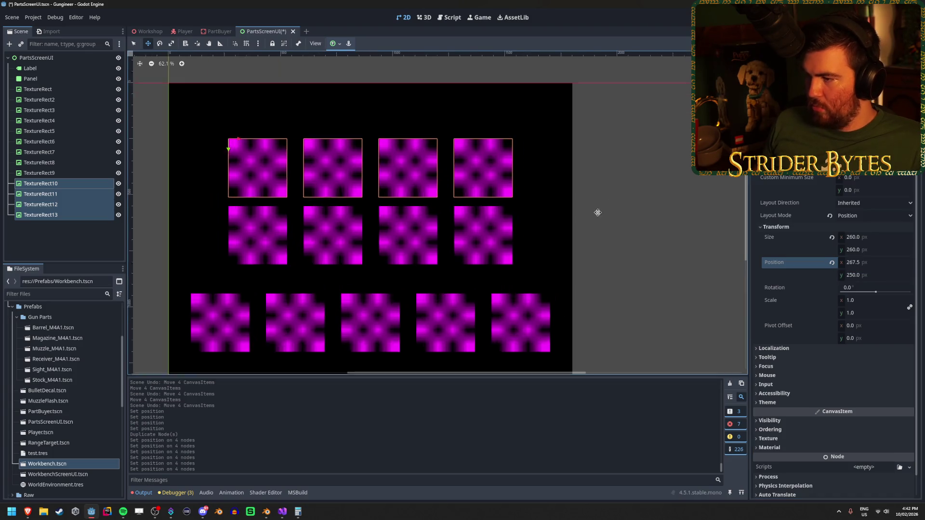
pyautogui.scroll(-4, 380, 197)
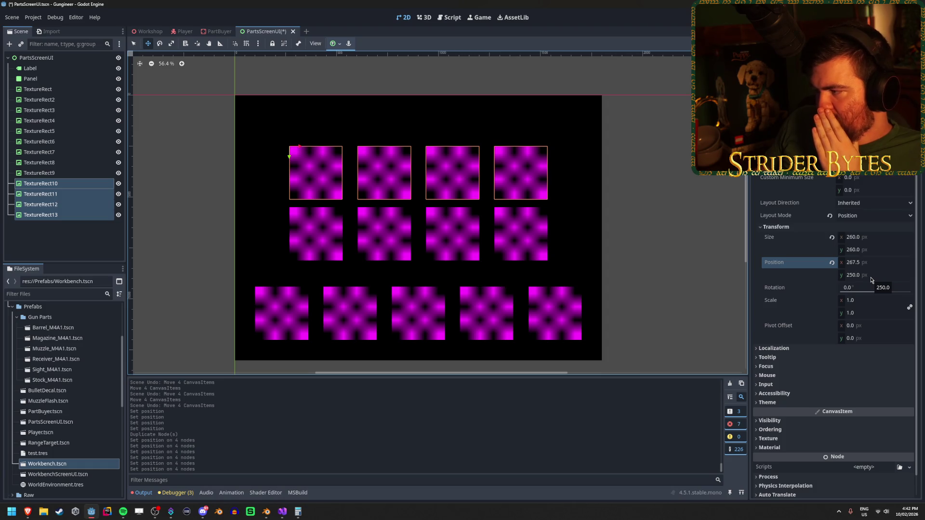
pyautogui.click(880, 276)
pyautogui.write('200')
pyautogui.press('Return')
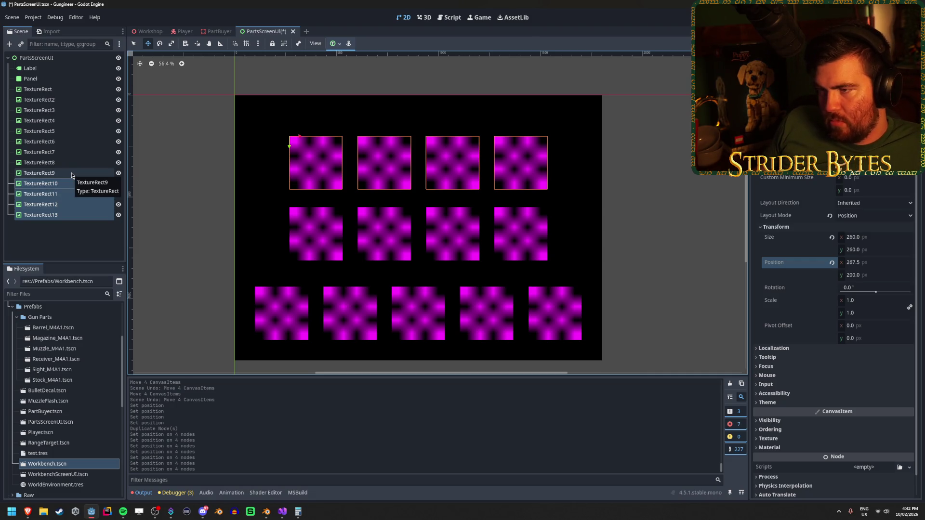
# Set TextureRect6–9's Position y to 535 (275+260), save, and open the PartBuyer scene.
pyautogui.click(72, 174)
pyautogui.keyDown('shift'); pyautogui.click(67, 141); pyautogui.keyUp('shift')
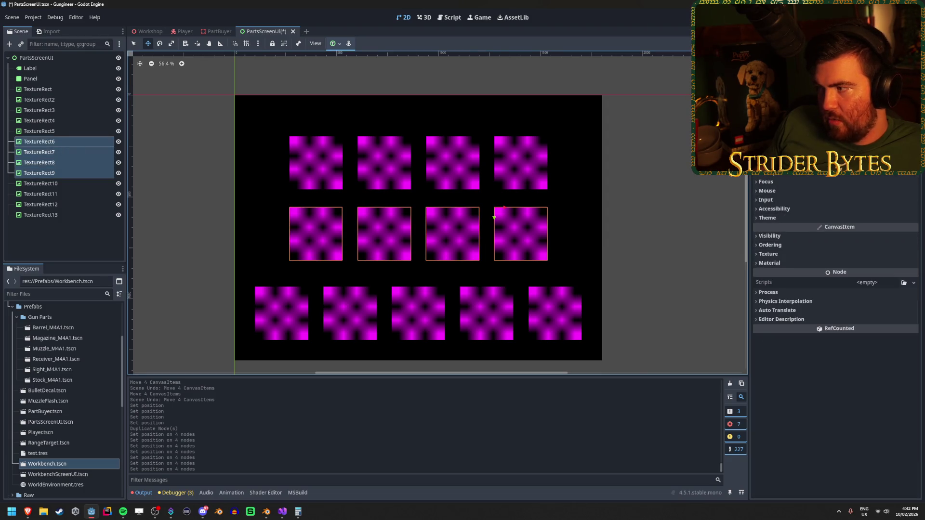
pyautogui.scroll(3, 793, 190)
pyautogui.click(807, 227)
pyautogui.click(876, 275)
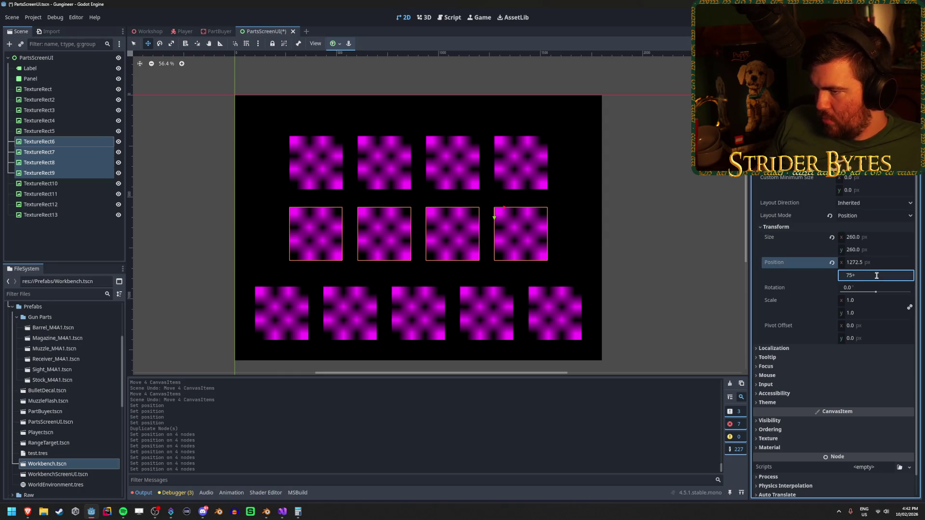
pyautogui.press('BackSpace')
pyautogui.press('BackSpace')
pyautogui.press('BackSpace')
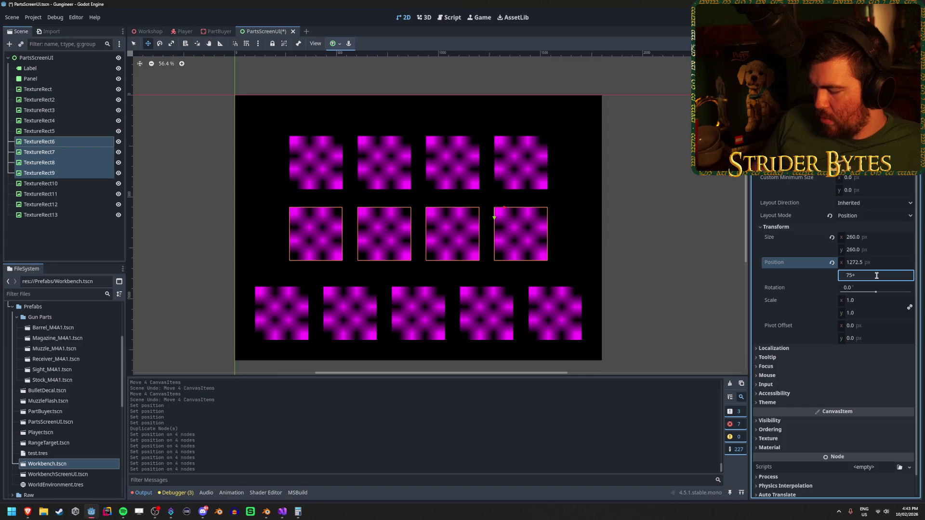
pyautogui.write('26')
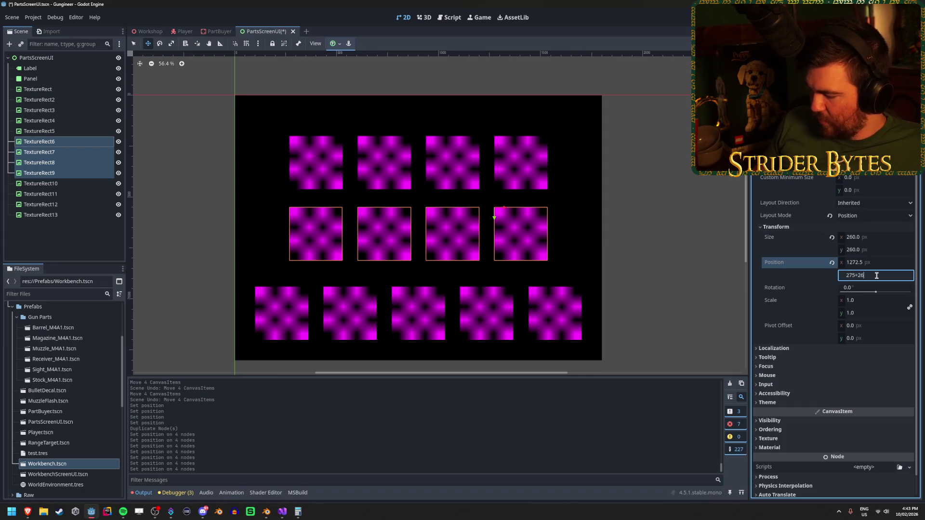
pyautogui.write('0')
pyautogui.press('Return')
pyautogui.hotkey('ctrl', 's')
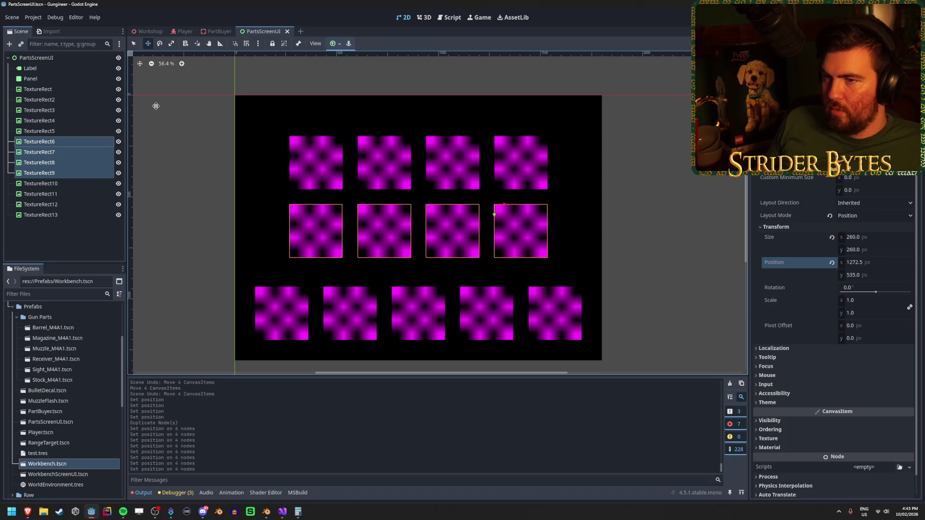
pyautogui.click(185, 32)
pyautogui.click(216, 31)
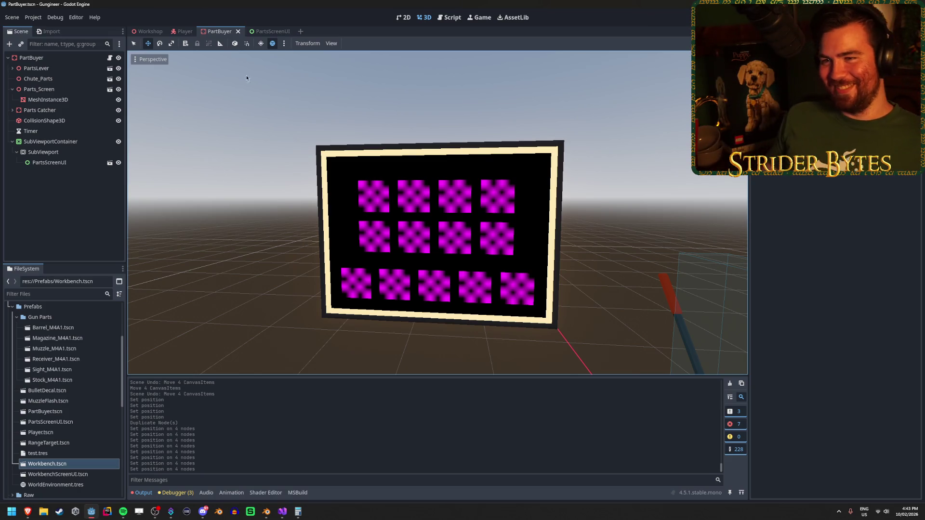
pyautogui.click(270, 31)
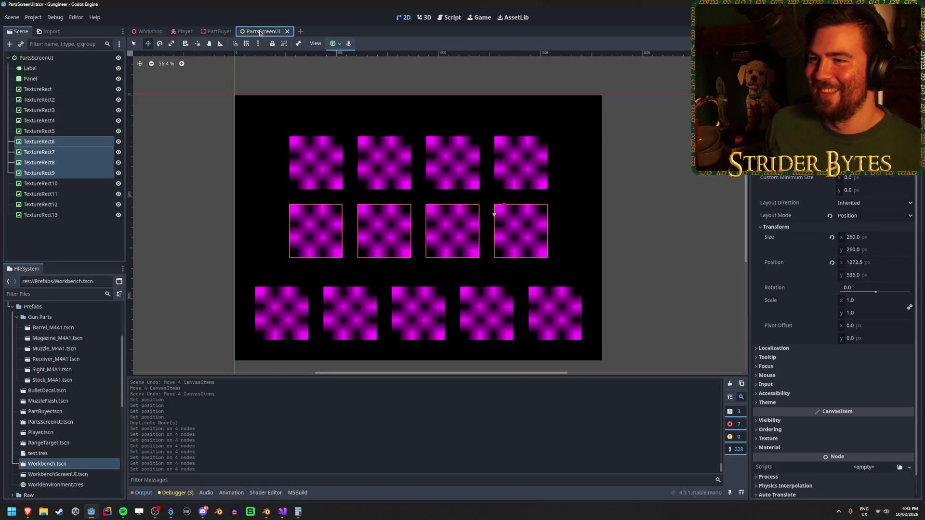
pyautogui.click(205, 70)
pyautogui.click(64, 143)
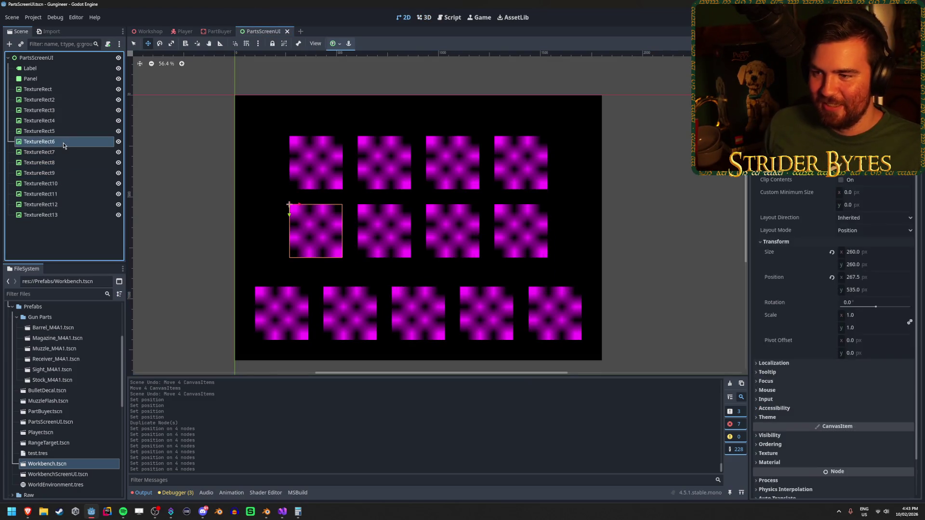
pyautogui.keyDown('shift'); pyautogui.click(59, 216); pyautogui.keyUp('shift')
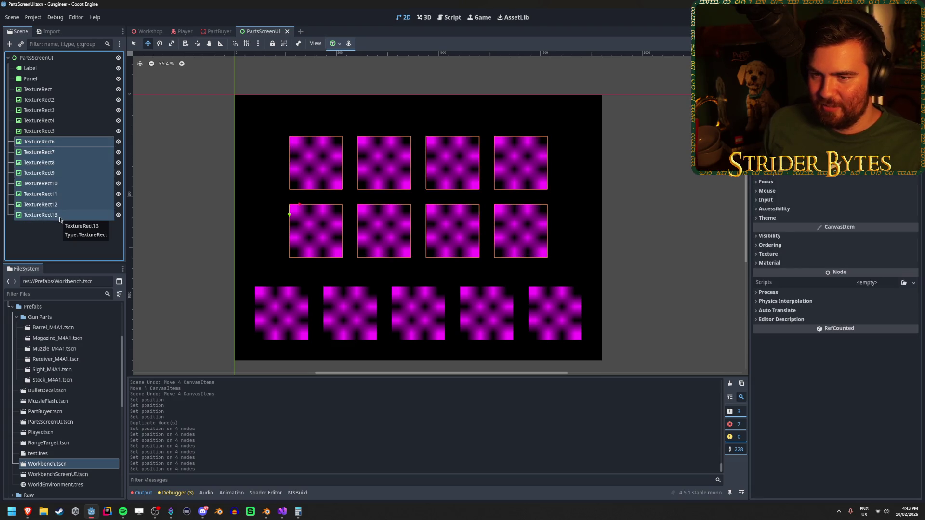
pyautogui.click(64, 251)
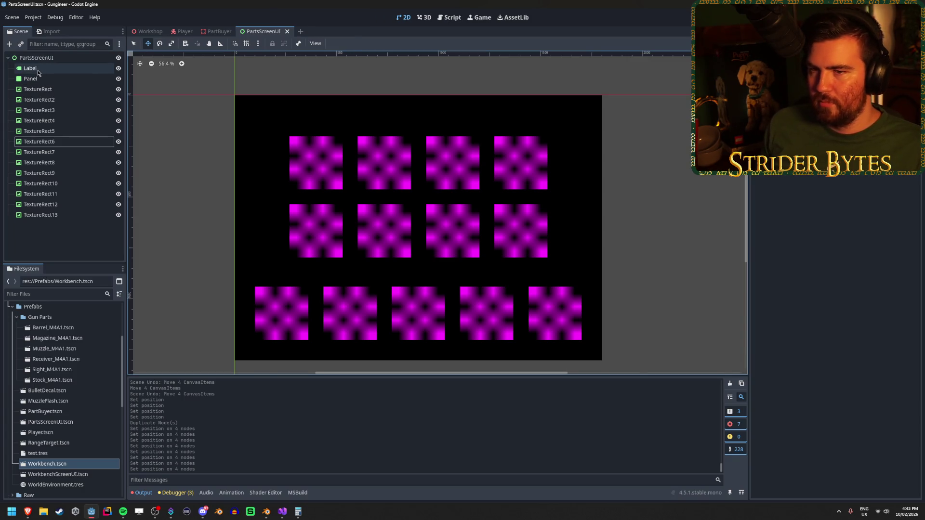
# Anchor the Label to top centre and centre its text horizontally and vertically.
pyautogui.click(64, 68)
pyautogui.scroll(3, 810, 213)
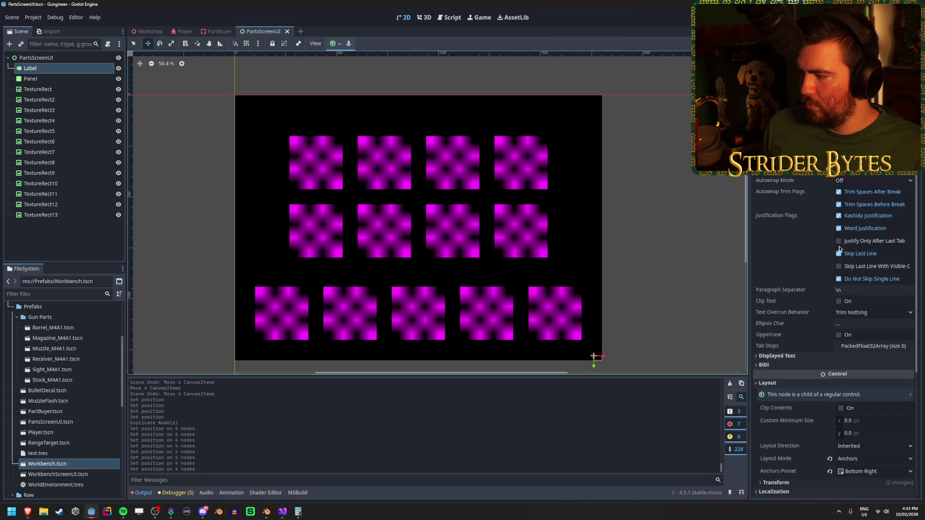
pyautogui.scroll(-6, 816, 339)
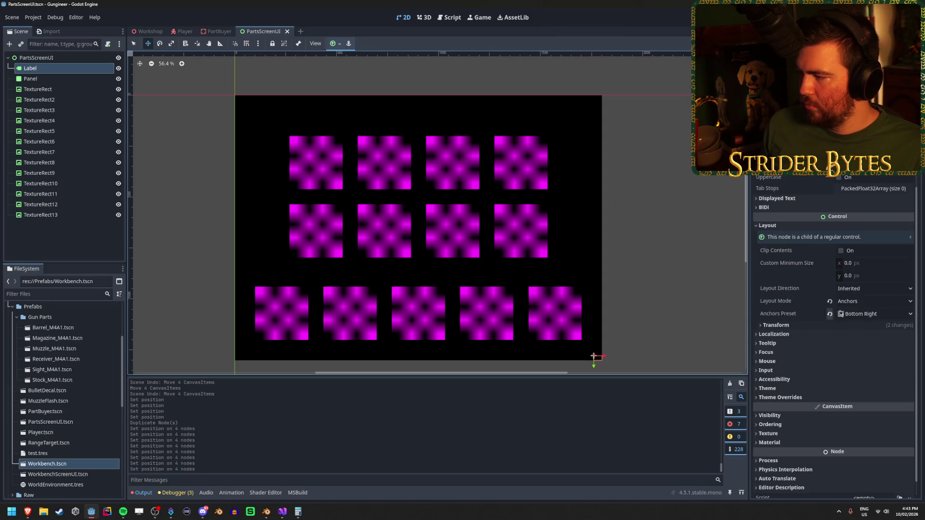
pyautogui.click(841, 314)
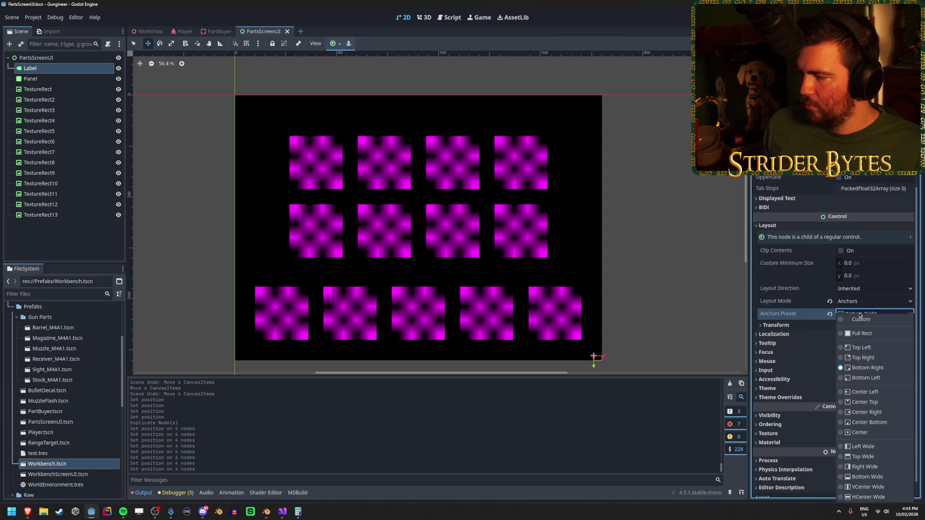
pyautogui.click(881, 402)
pyautogui.scroll(6, 829, 260)
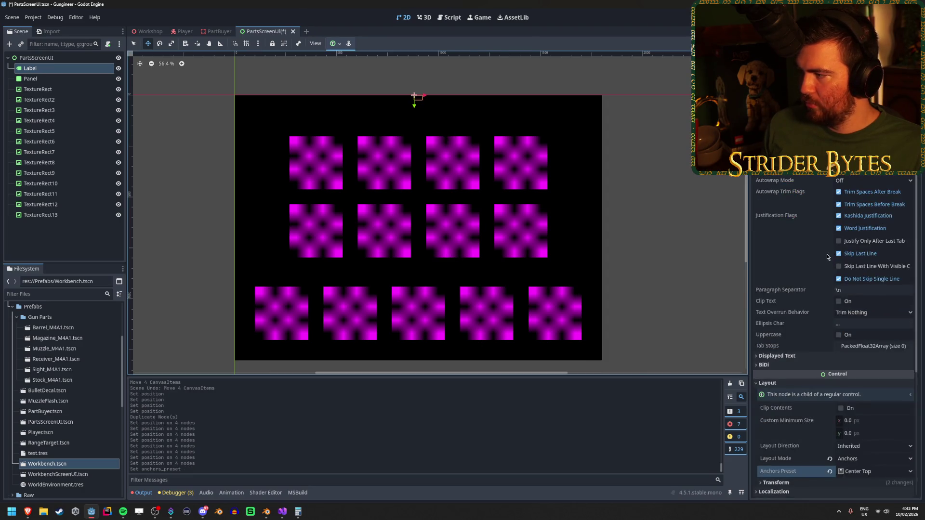
pyautogui.click(872, 158)
pyautogui.click(858, 181)
pyautogui.click(872, 169)
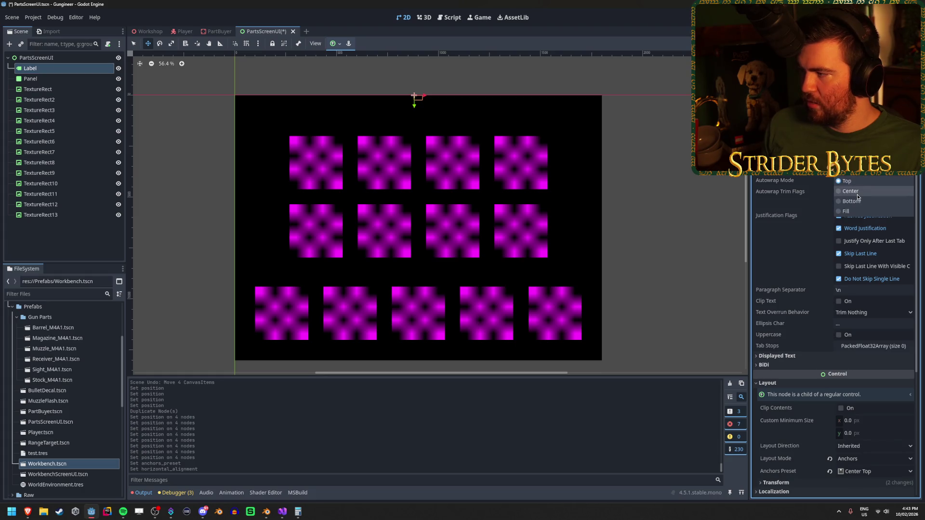
pyautogui.click(857, 192)
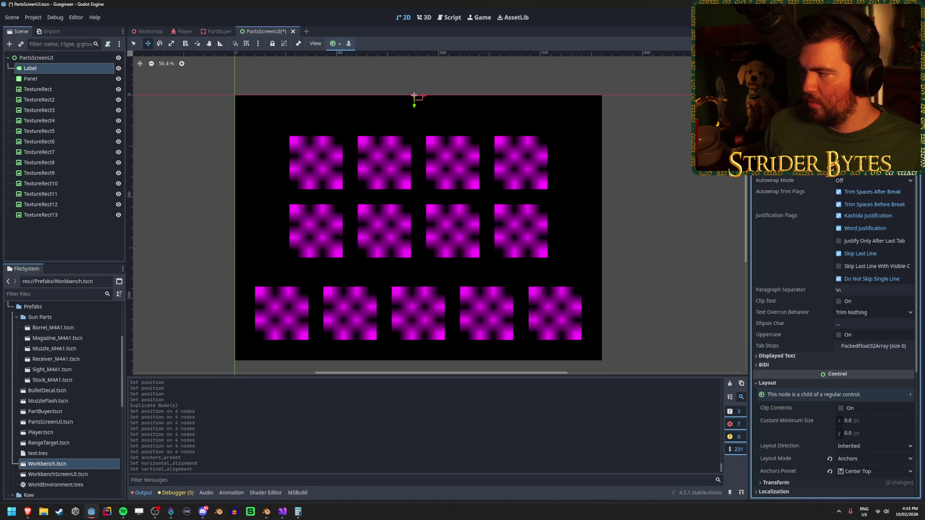
# Create new LabelSettings for the Label and expand Font to its 16 px Size field.
pyautogui.click(872, 147)
pyautogui.click(886, 159)
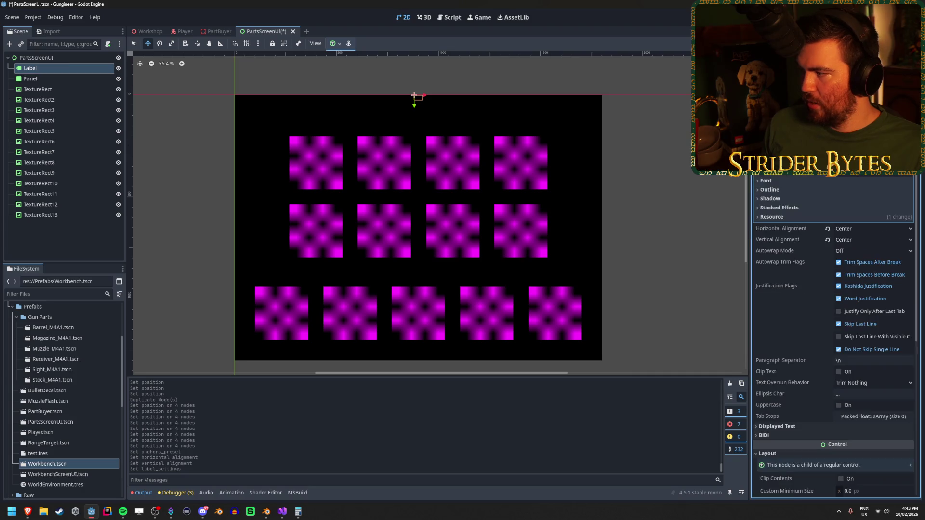
pyautogui.click(809, 181)
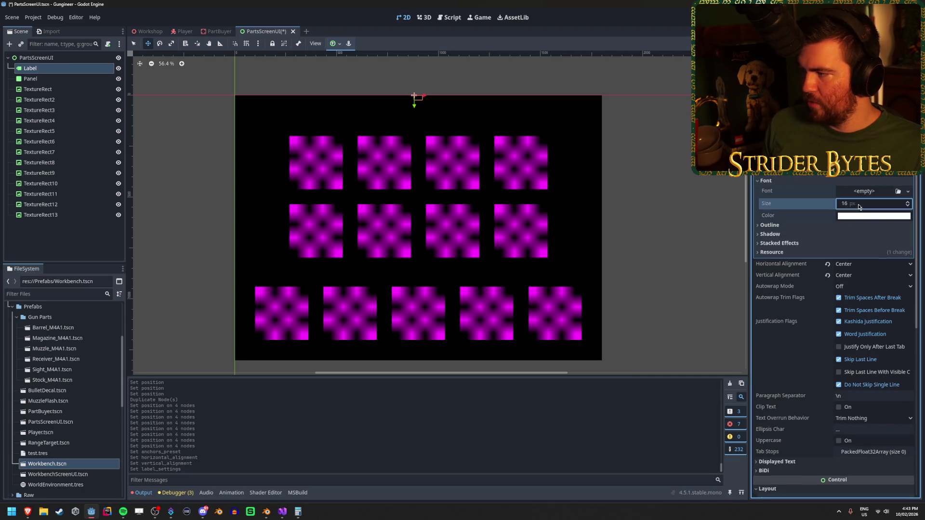
pyautogui.click(885, 205)
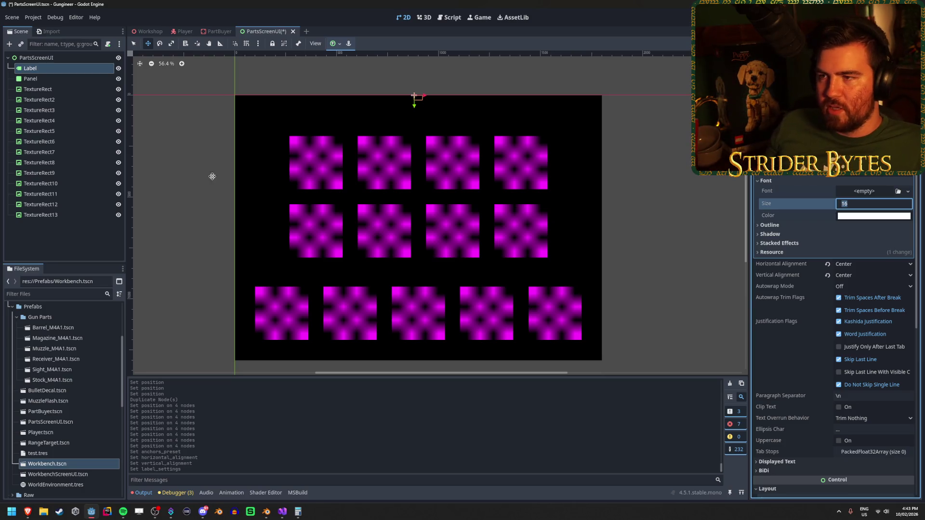
pyautogui.click(217, 31)
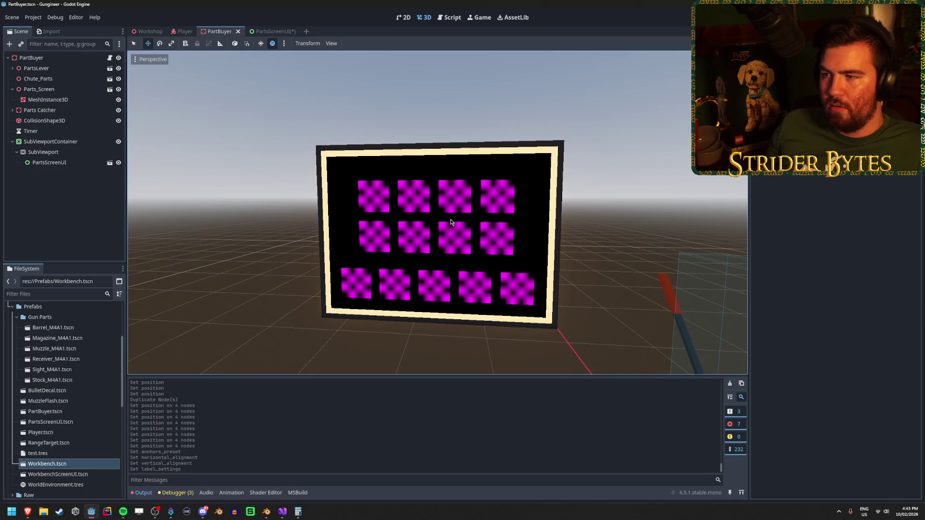
pyautogui.click(273, 30)
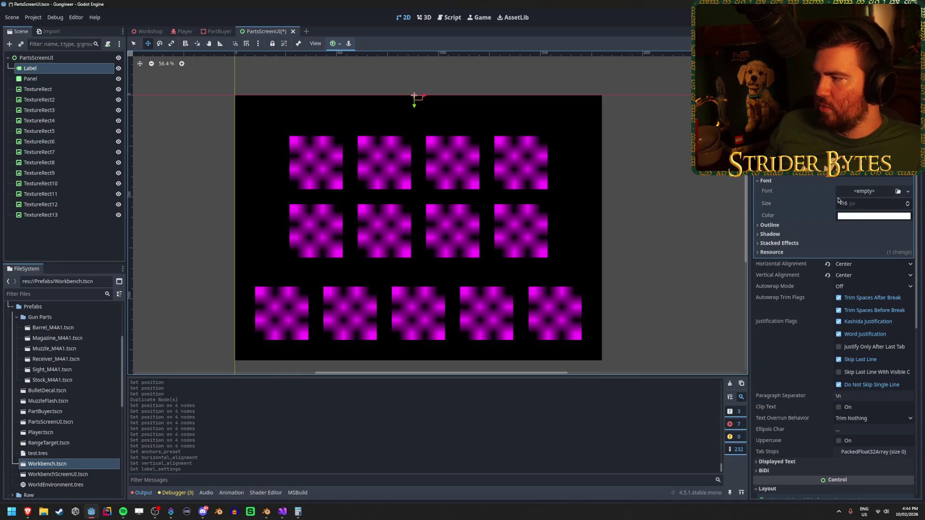
# Set the Label's font size to 72 px.
pyautogui.click(863, 203)
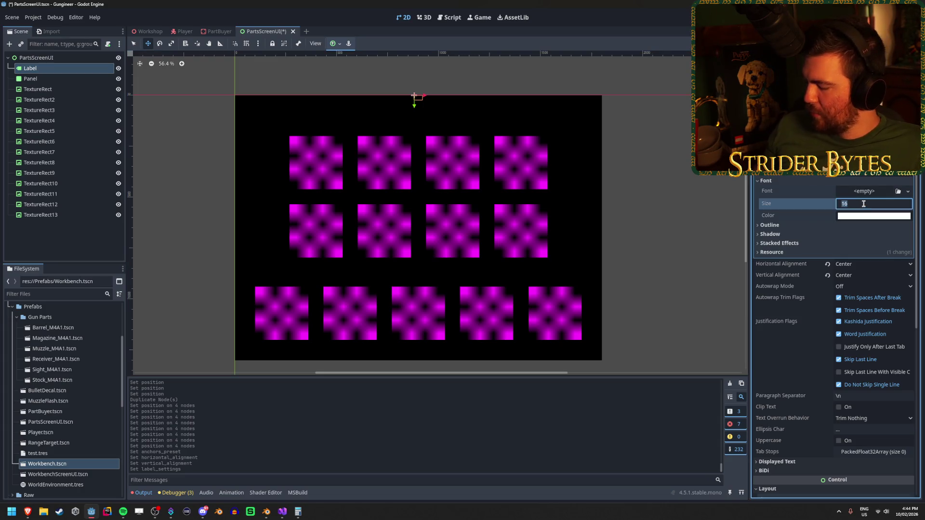
pyautogui.write('72')
pyautogui.press('Return')
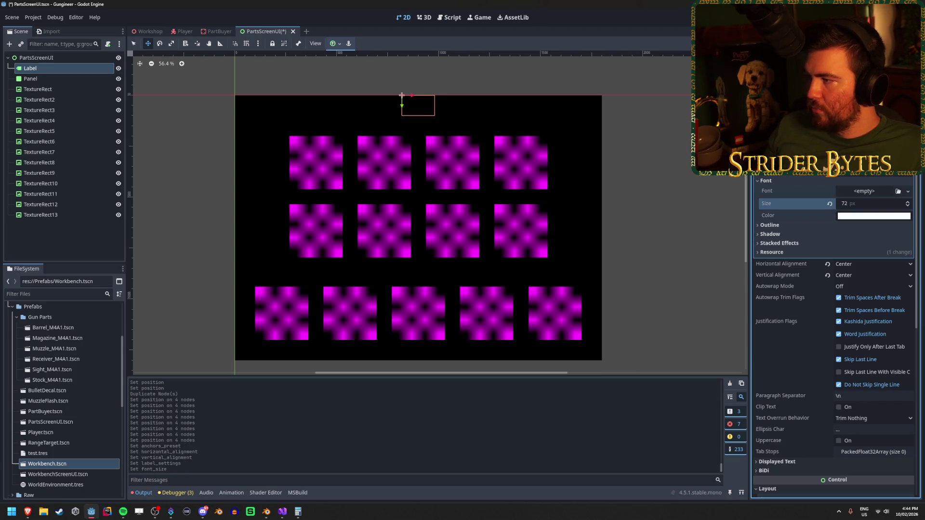
pyautogui.write('a')
pyautogui.press('BackSpace')
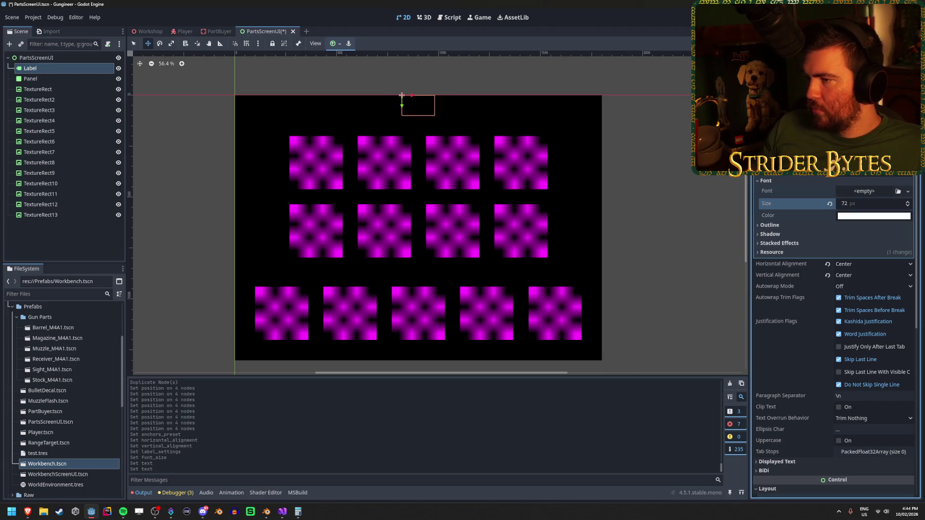
# Move Panel above Label in the tree, set the Label text to 'COST: $0', and save.
pyautogui.moveTo(63, 78); pyautogui.dragTo(63, 65)
pyautogui.click(50, 78)
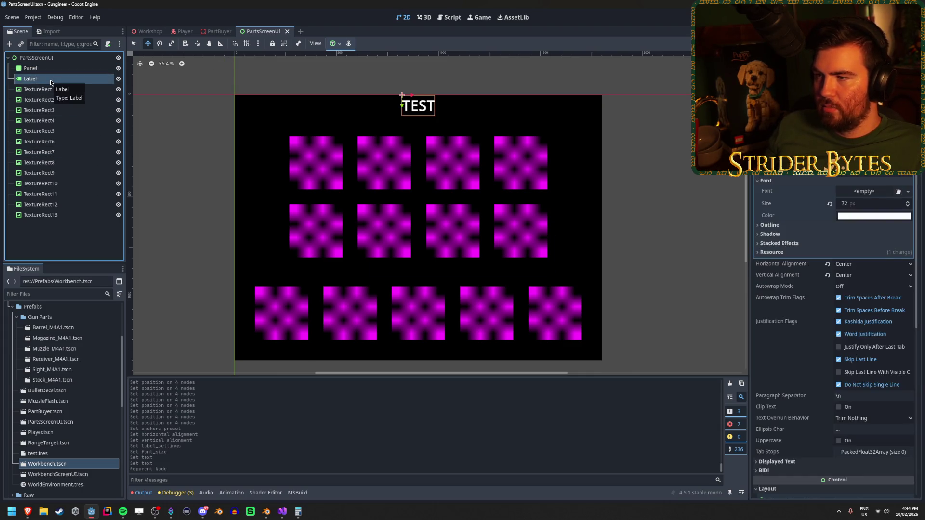
pyautogui.scroll(-4, 825, 195)
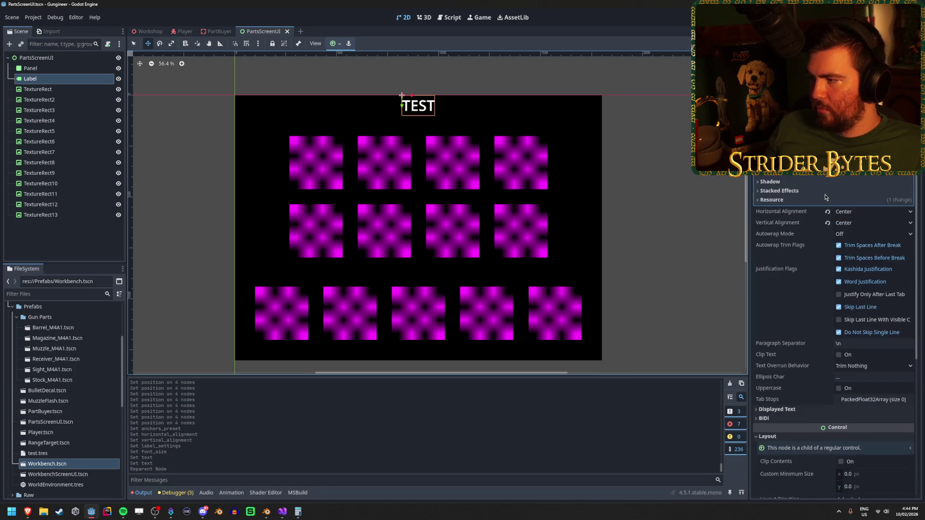
pyautogui.scroll(-4, 812, 321)
pyautogui.scroll(8, 826, 298)
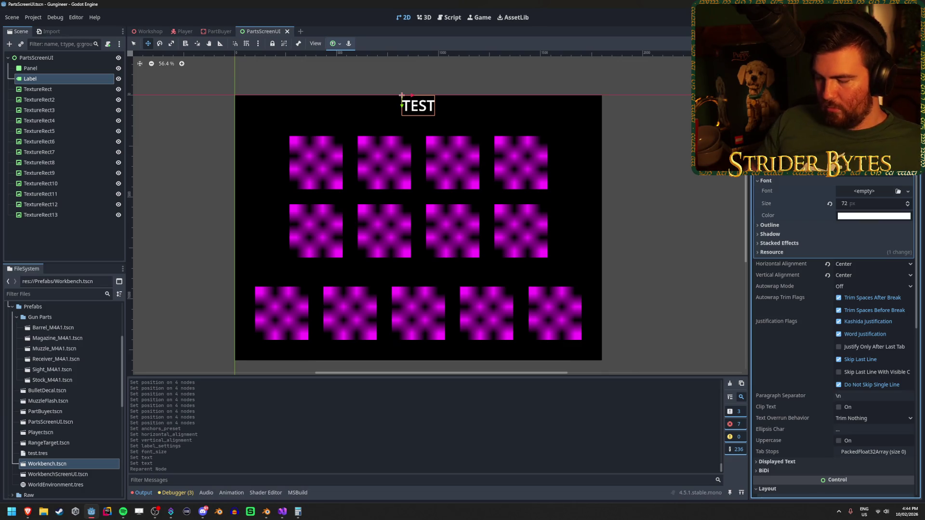
pyautogui.write('COSTL')
pyautogui.press('BackSpace')
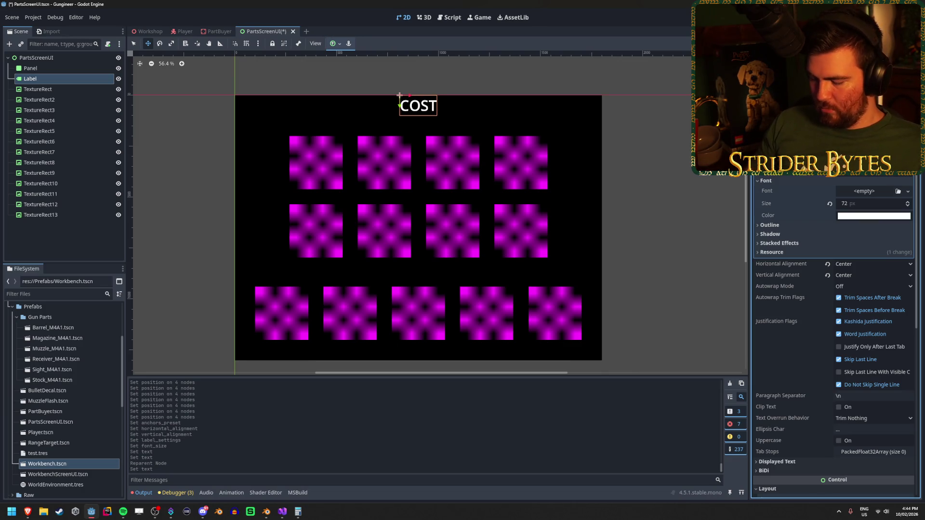
pyautogui.write(': $0')
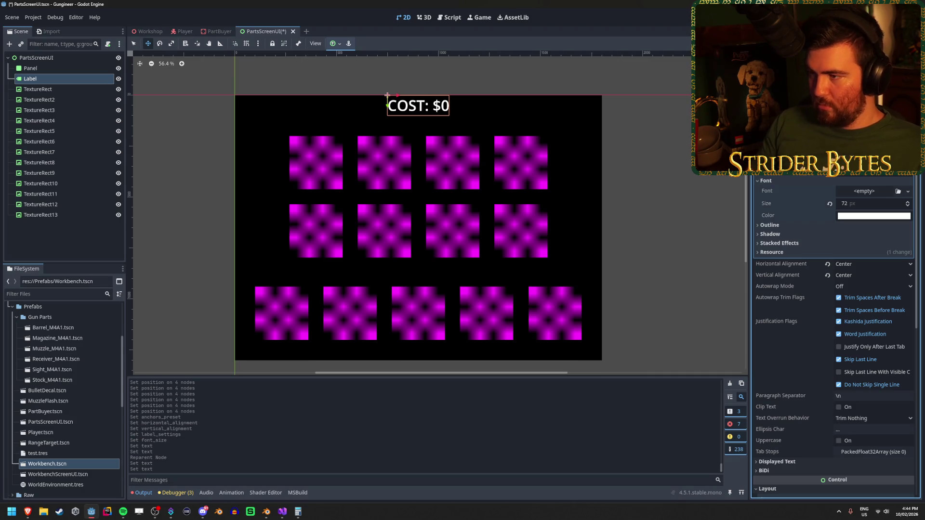
pyautogui.hotkey('ctrl', 's')
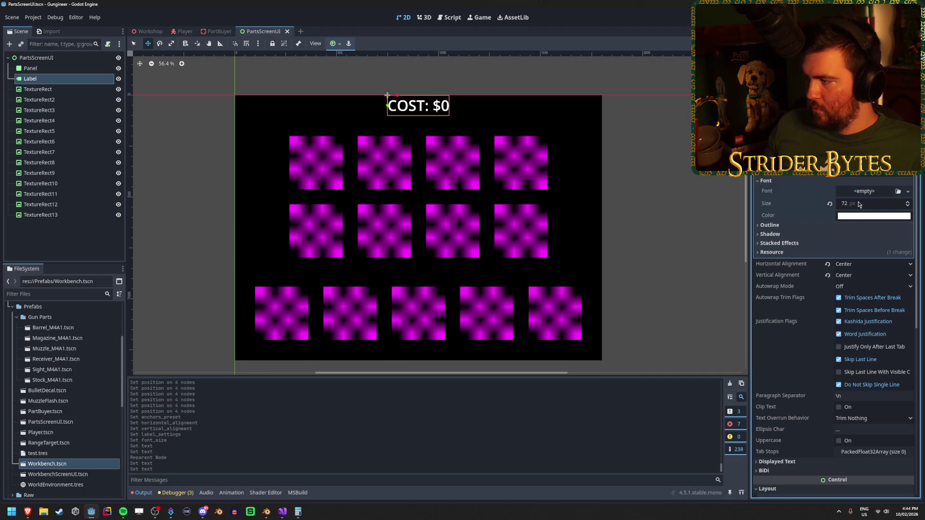
pyautogui.scroll(-5, 859, 205)
# Set the COST label's Transform Position y to 50 and view it in the Workshop scene.
pyautogui.click(804, 328)
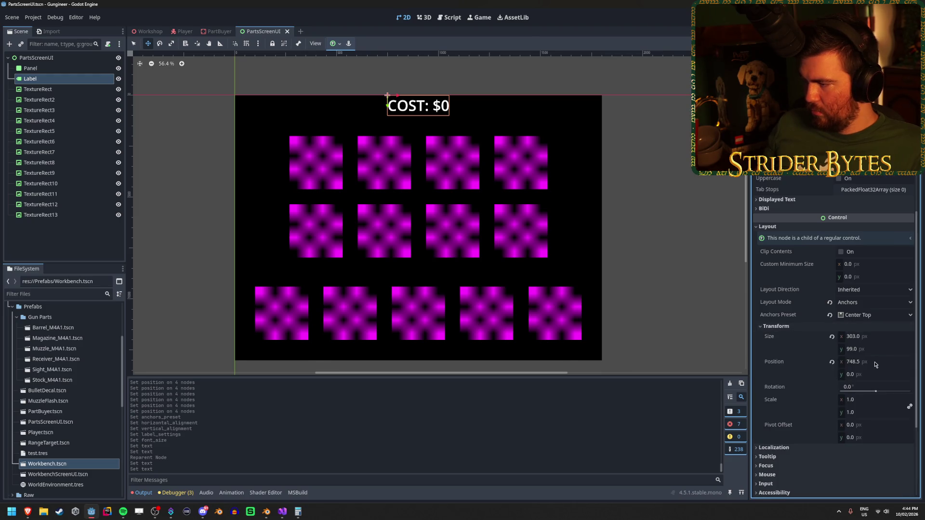
pyautogui.moveTo(876, 374); pyautogui.dragTo(891, 374)
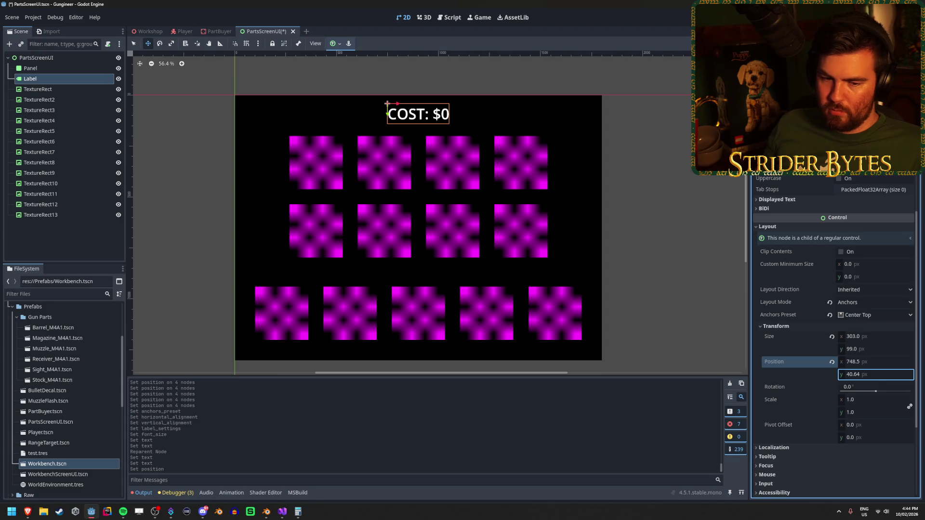
pyautogui.click(868, 374)
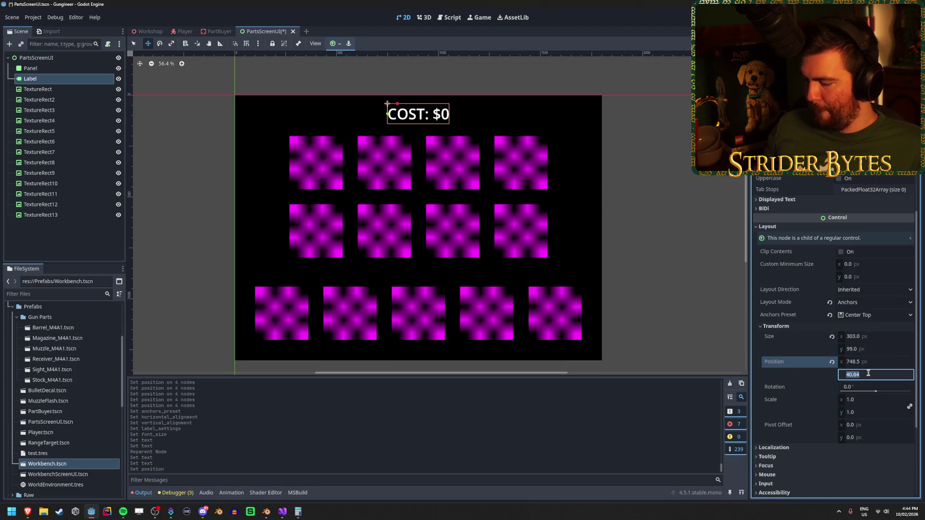
pyautogui.write('50')
pyautogui.press('Return')
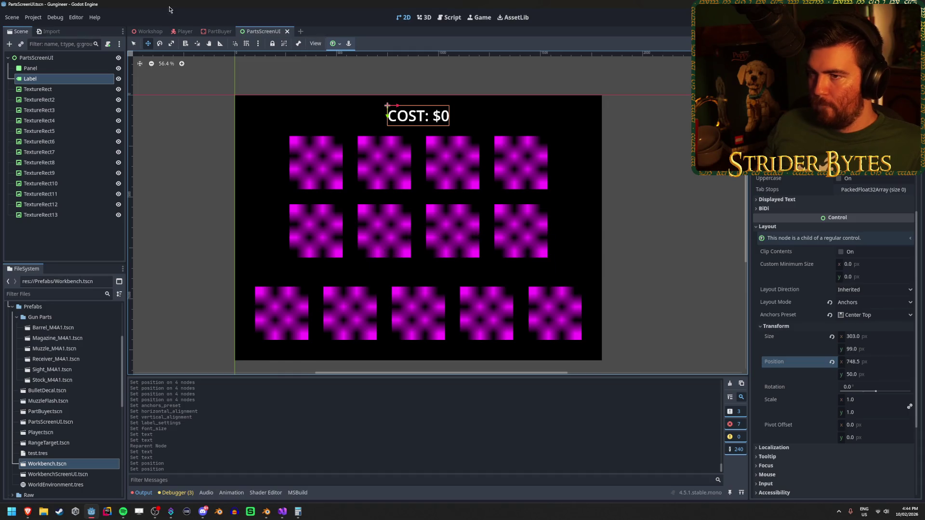
pyautogui.click(149, 31)
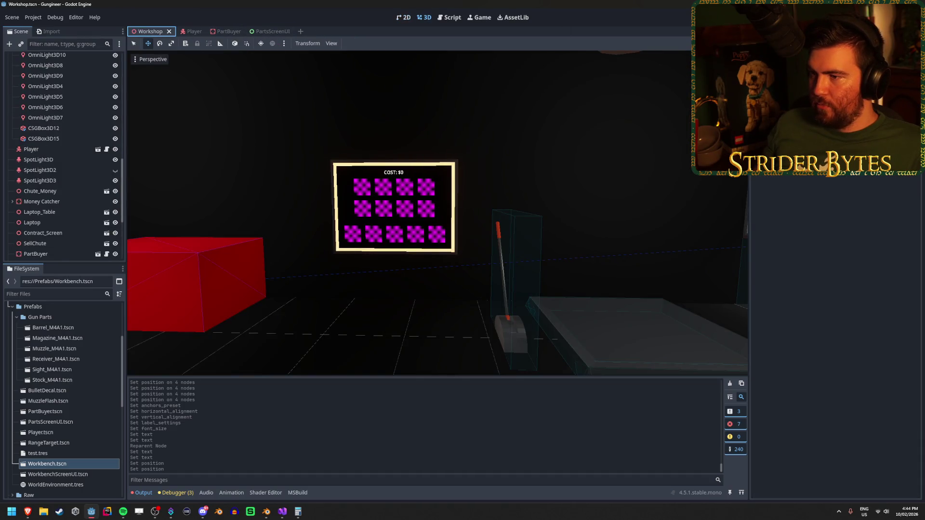
# Hide PartsScreenUI's black Panel, check the PartBuyer screen without it, then return to PartsScreenUI.
pyautogui.click(220, 31)
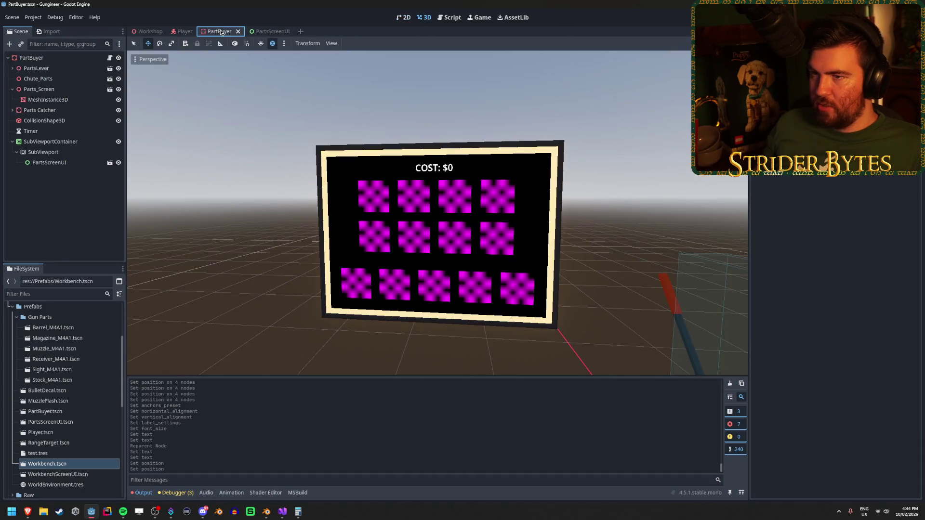
pyautogui.click(279, 32)
pyautogui.click(118, 67)
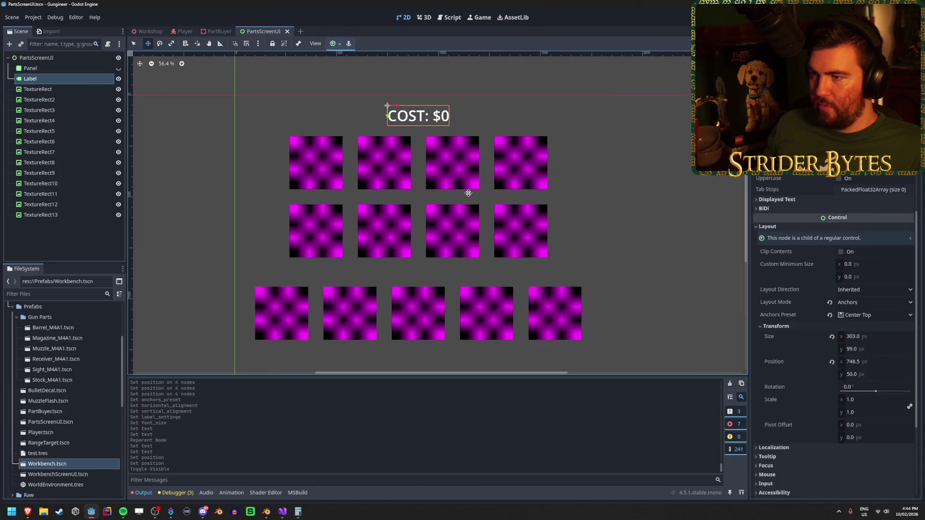
pyautogui.click(215, 32)
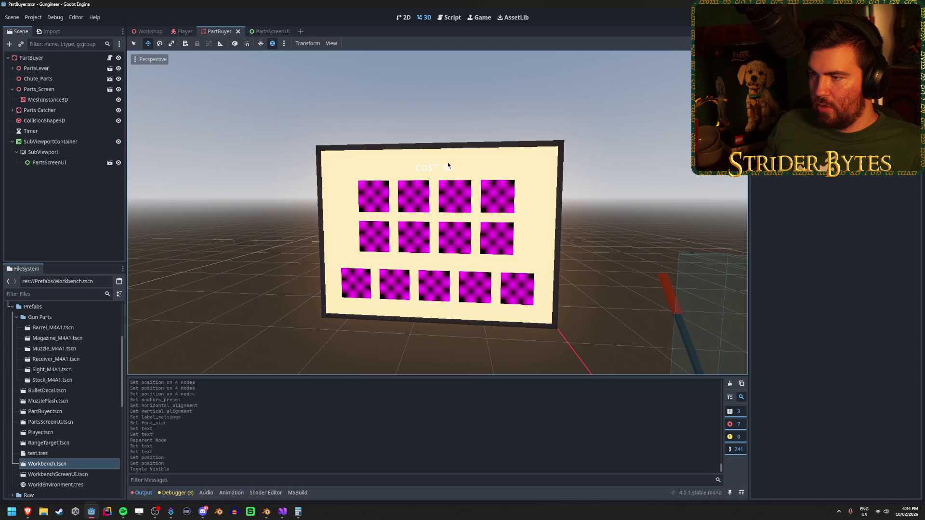
pyautogui.moveTo(448, 165)
pyautogui.mouseDown()
pyautogui.moveTo(650, 169)
pyautogui.moveTo(458, 171)
pyautogui.moveTo(504, 171)
pyautogui.moveTo(479, 171)
pyautogui.mouseUp()
pyautogui.click(283, 33)
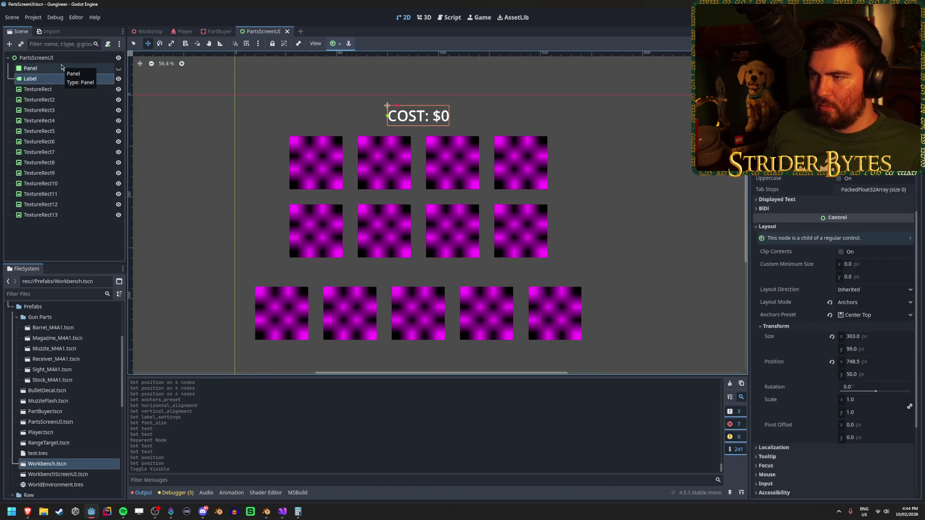
# Create a Panel node and nest the COST: $0 Label inside it as Panel2.
pyautogui.rightClick(61, 84)
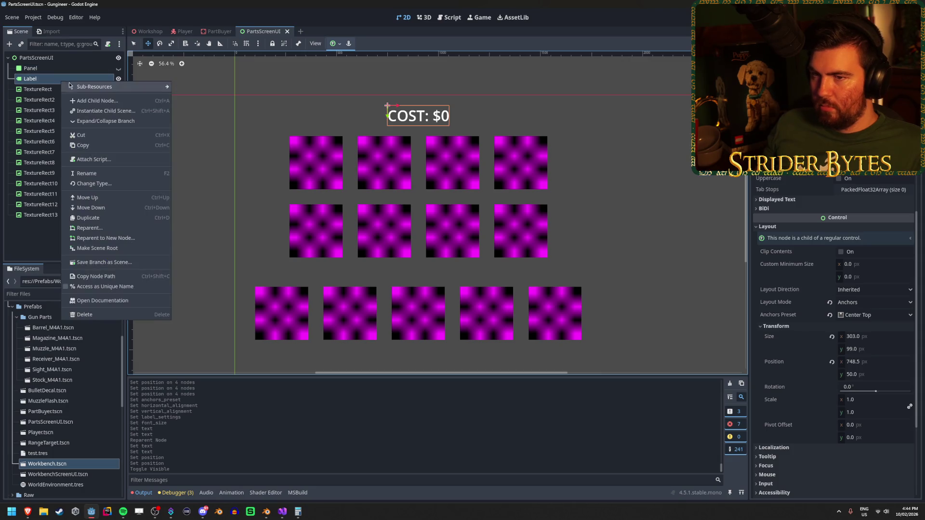
pyautogui.click(91, 87)
pyautogui.write('panel')
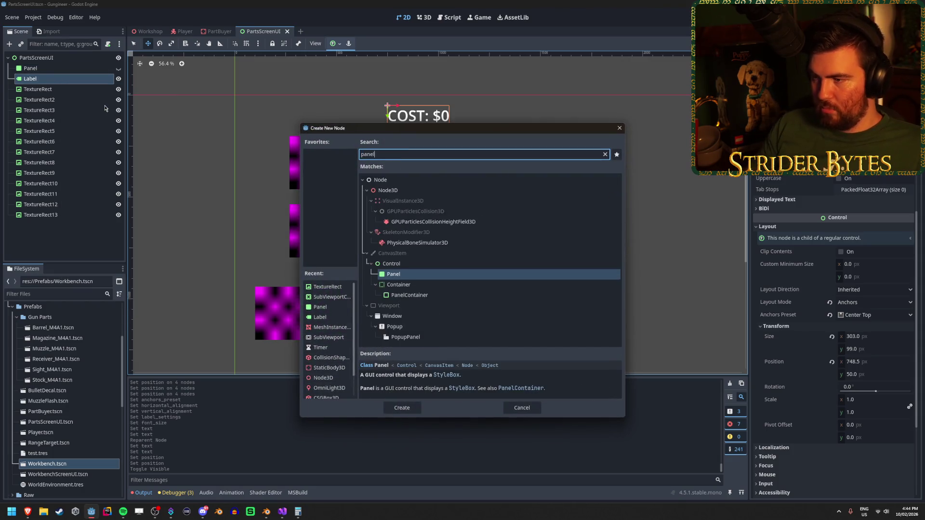
pyautogui.press('Return')
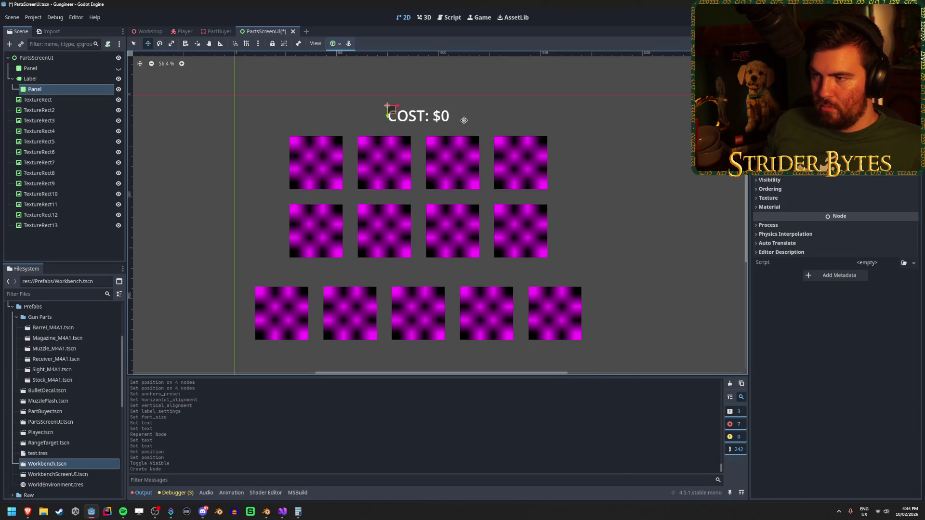
pyautogui.moveTo(85, 91); pyautogui.dragTo(45, 83)
pyautogui.click(44, 81)
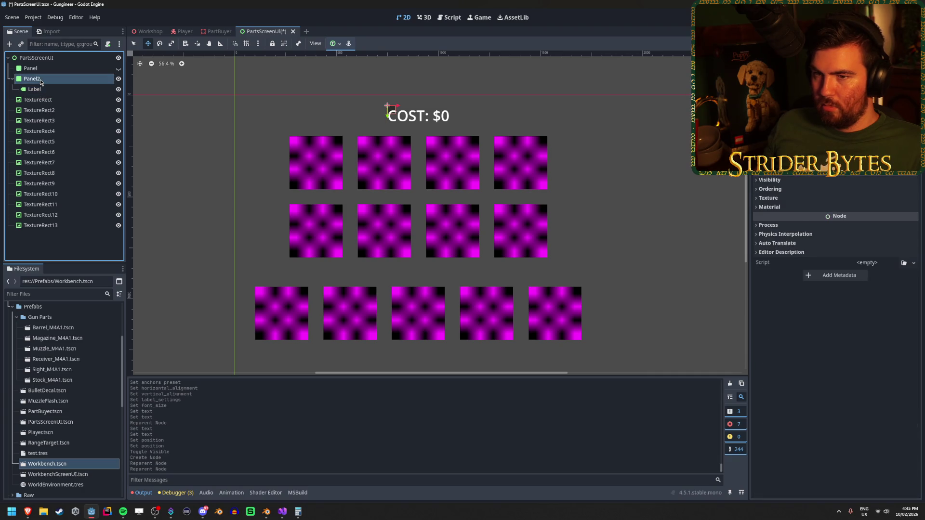
pyautogui.click(337, 45)
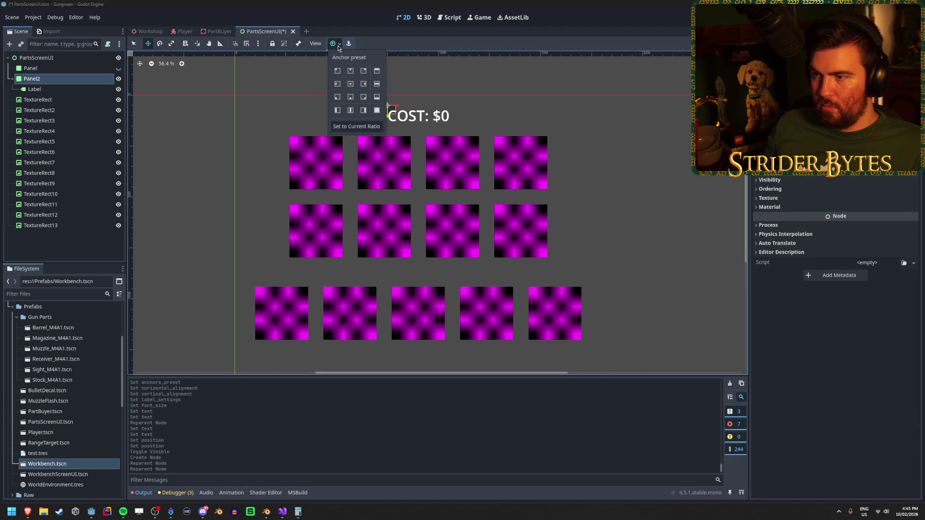
# Anchor Panel2 at top centre and set its COST Label to the Full Rect preset.
pyautogui.click(353, 73)
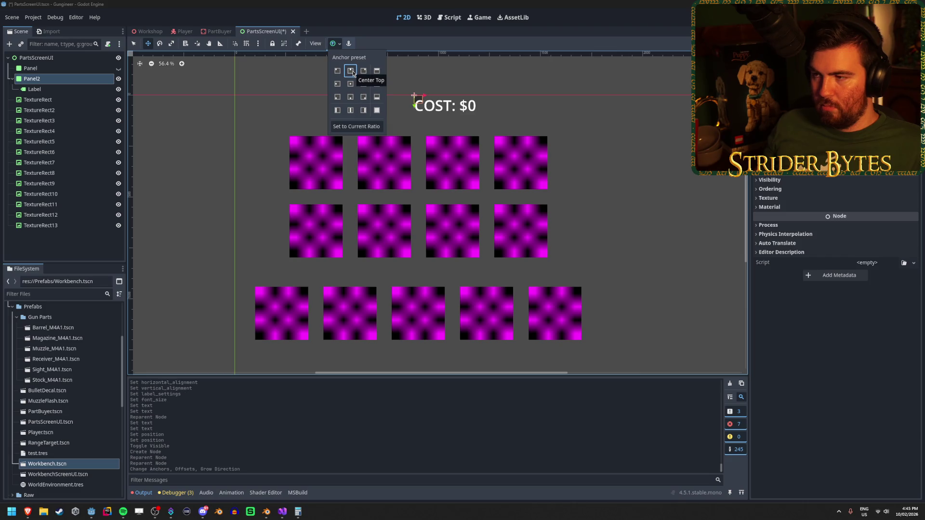
pyautogui.click(57, 89)
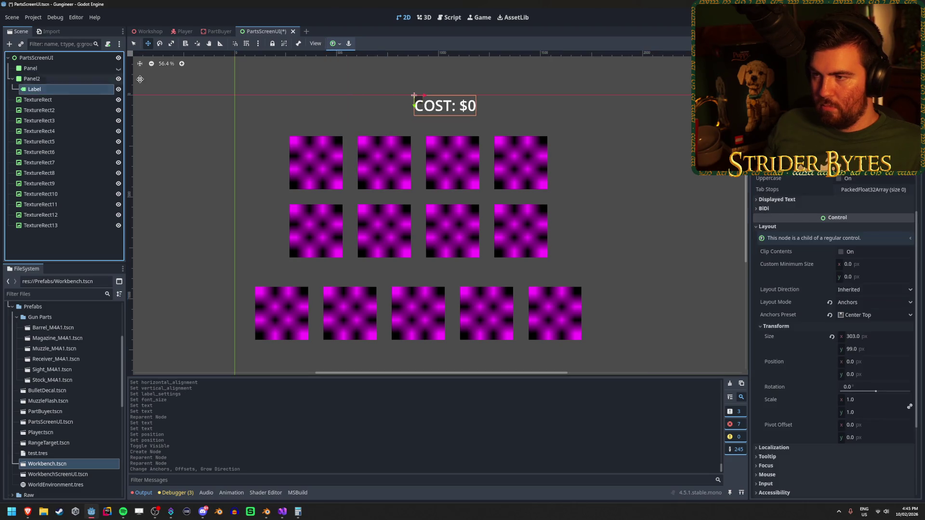
pyautogui.click(336, 43)
pyautogui.click(378, 112)
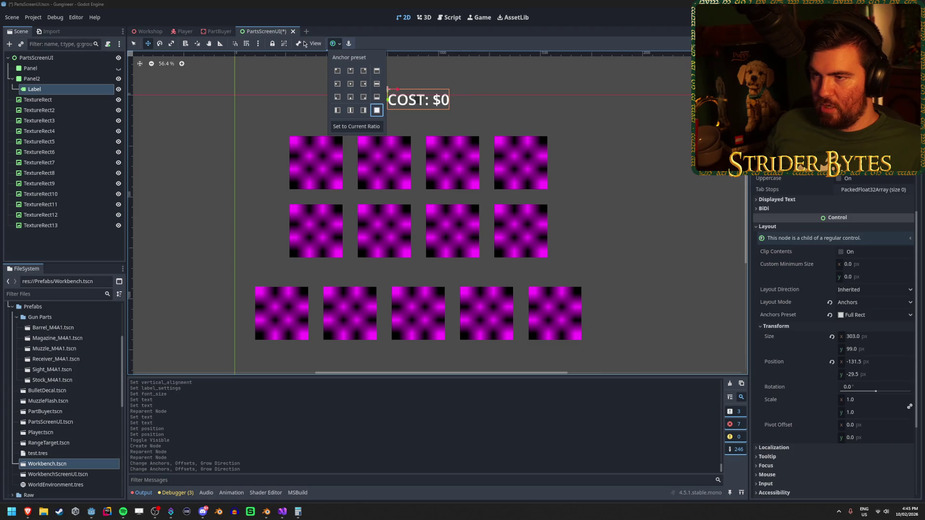
pyautogui.click(99, 78)
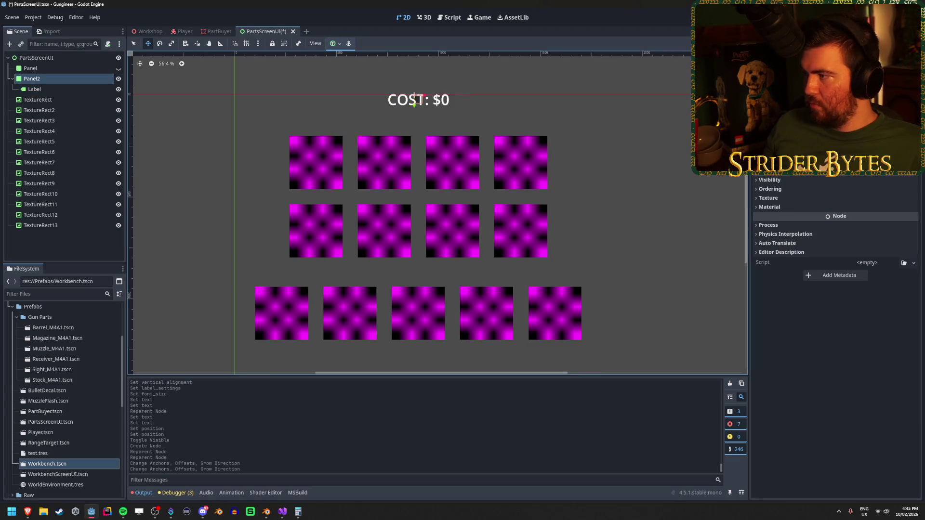
pyautogui.scroll(3, 814, 202)
# Set Panel2's Transform size width to 400 px.
pyautogui.click(811, 192)
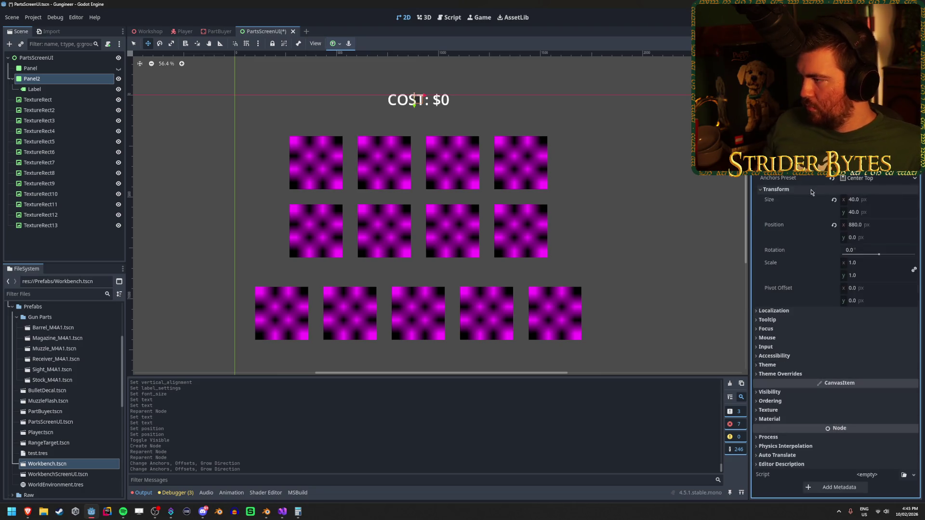
pyautogui.click(875, 200)
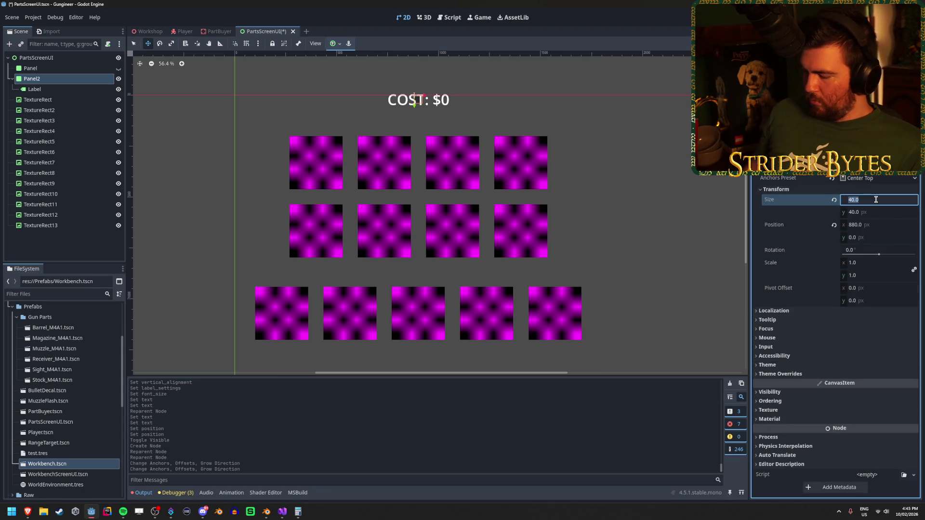
pyautogui.write('100')
pyautogui.press('Return')
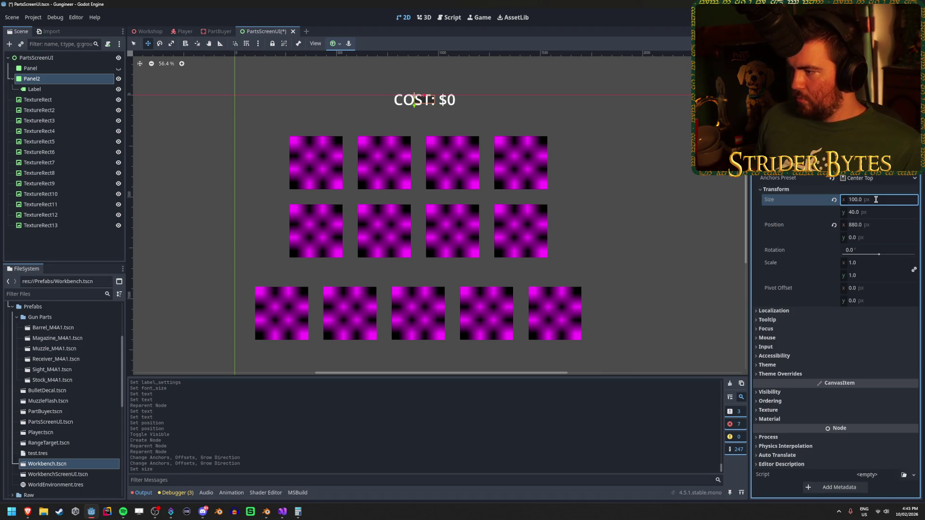
pyautogui.hotkey('ctrl', 'z')
pyautogui.moveTo(863, 203); pyautogui.dragTo(872, 204)
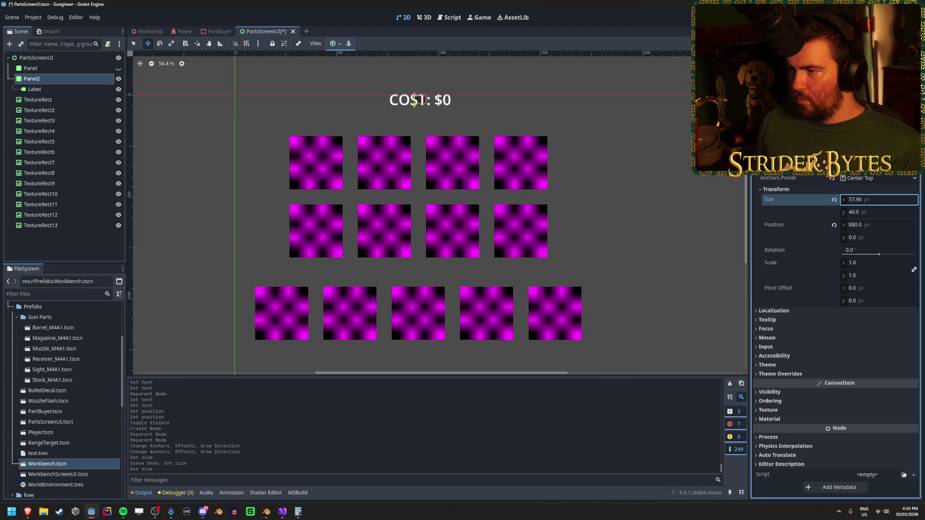
pyautogui.click(875, 200)
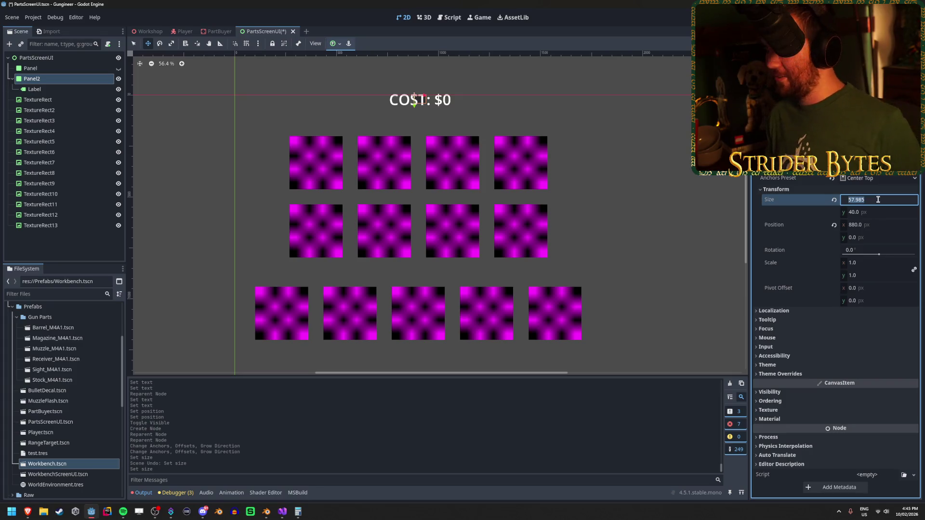
pyautogui.write('0')
pyautogui.press('Return')
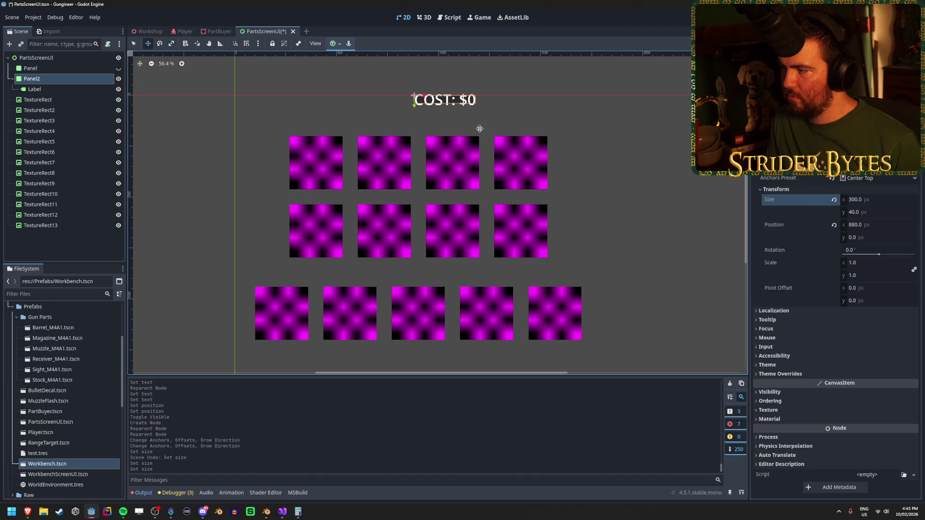
pyautogui.click(865, 200)
pyautogui.write('0')
pyautogui.press('Return')
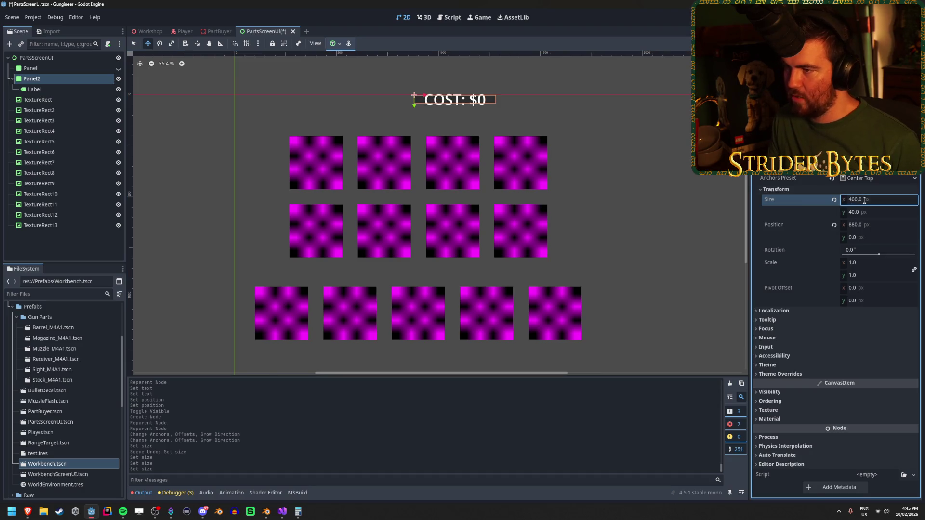
pyautogui.scroll(-1, 475, 268)
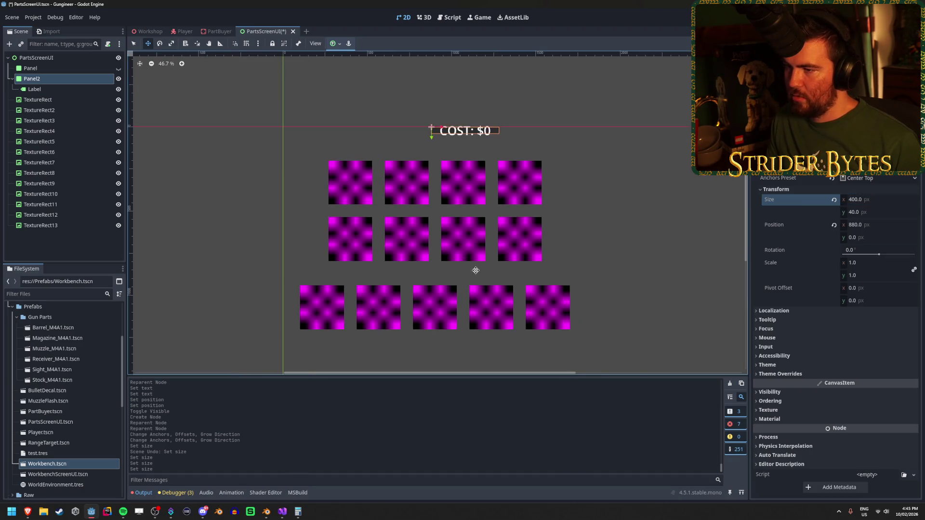
pyautogui.scroll(2, 468, 140)
pyautogui.scroll(1, 396, 118)
pyautogui.scroll(-2, 395, 118)
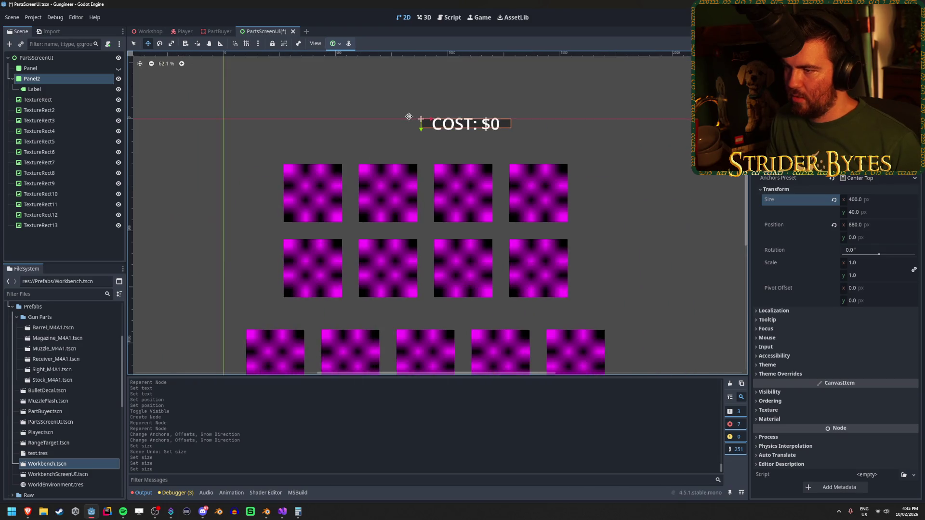
# Set Panel2's height to 100 px and save the PartsScreenUI scene.
pyautogui.click(119, 69)
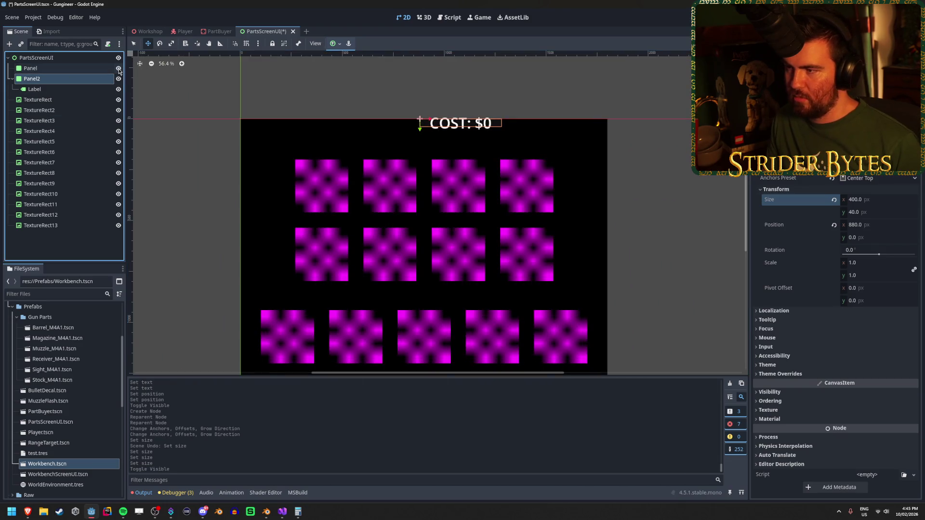
pyautogui.click(118, 69)
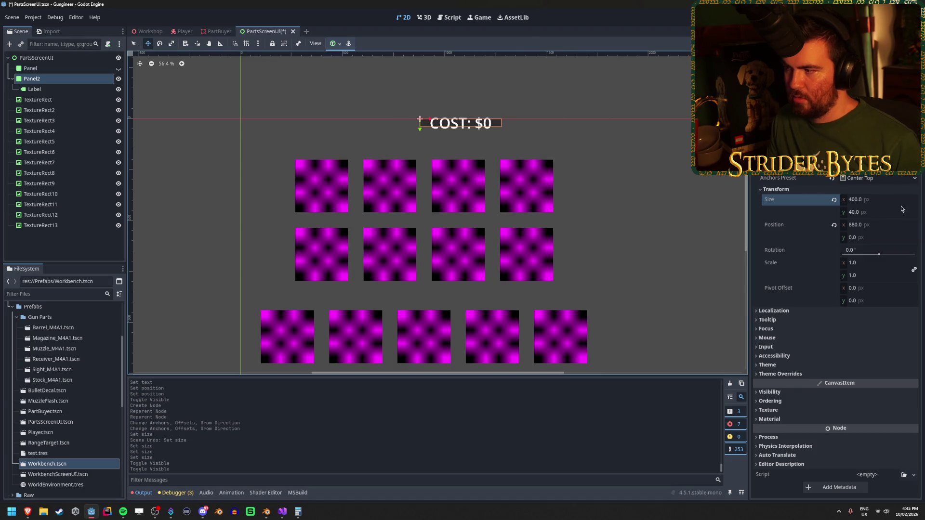
pyautogui.click(880, 224)
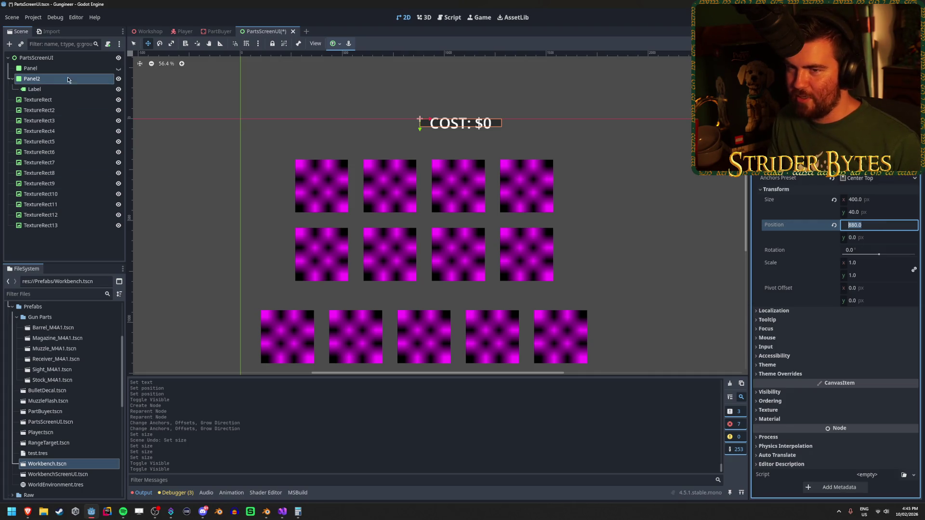
pyautogui.click(876, 215)
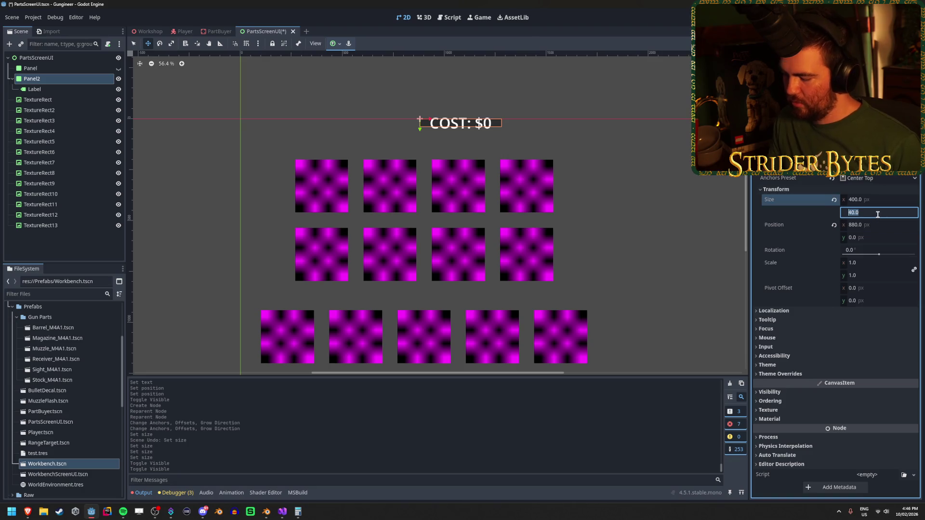
pyautogui.write('10')
pyautogui.press('Return')
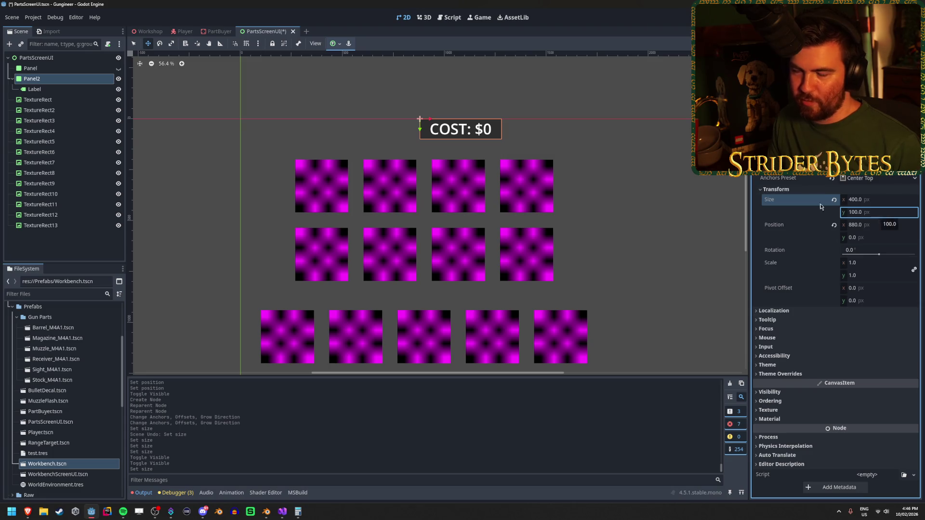
pyautogui.hotkey('ctrl', 's')
# Position Panel2 at x 700, y 50 and save PartsScreenUI.
pyautogui.click(74, 89)
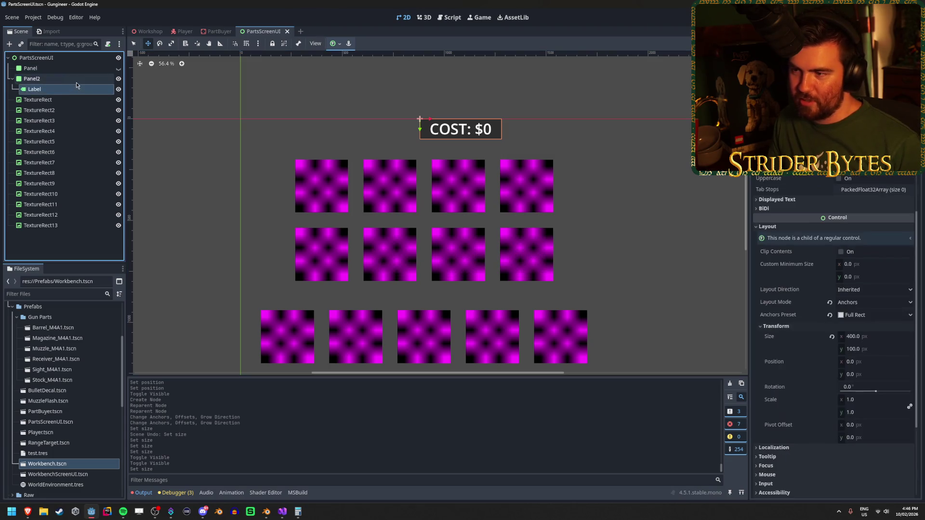
pyautogui.click(77, 82)
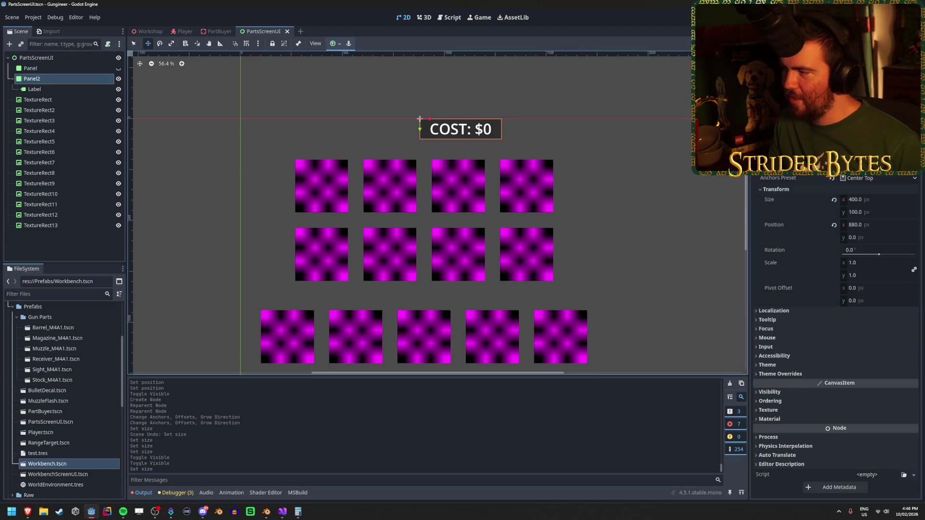
pyautogui.click(877, 164)
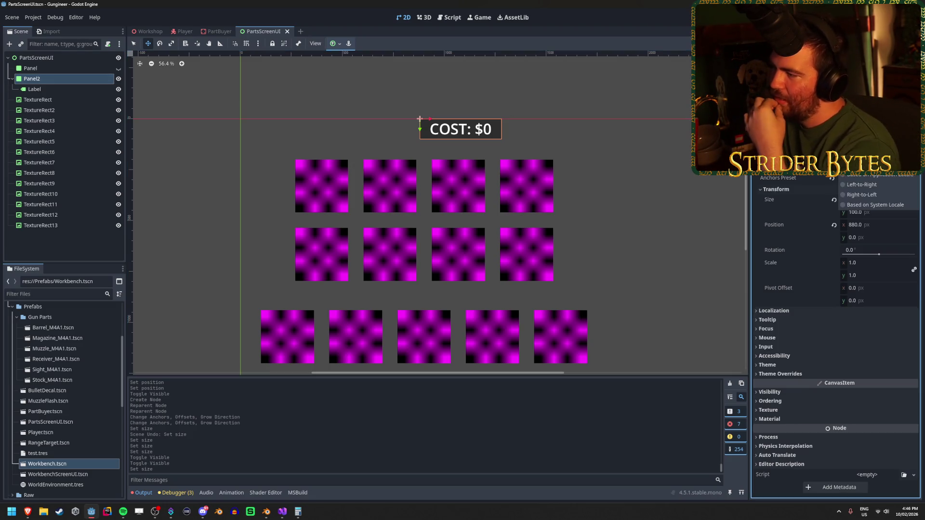
pyautogui.press('Escape')
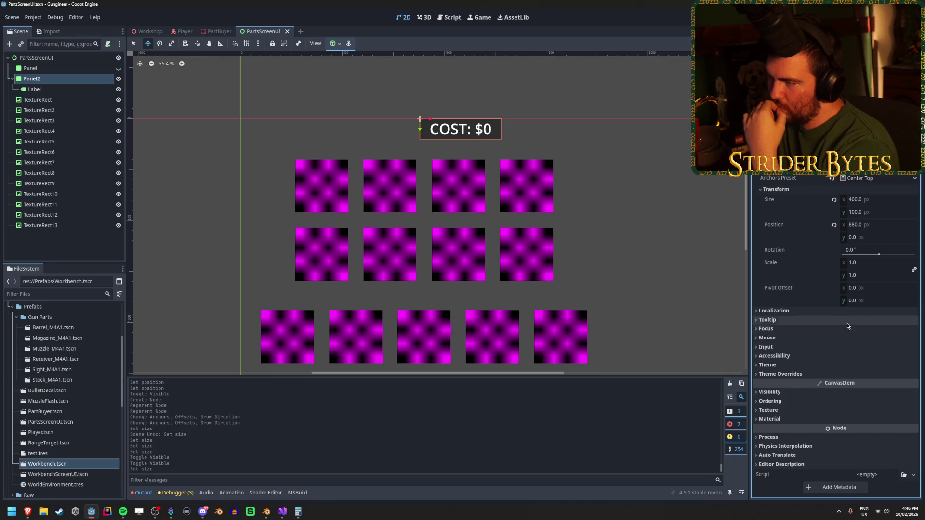
pyautogui.moveTo(850, 291); pyautogui.dragTo(852, 291)
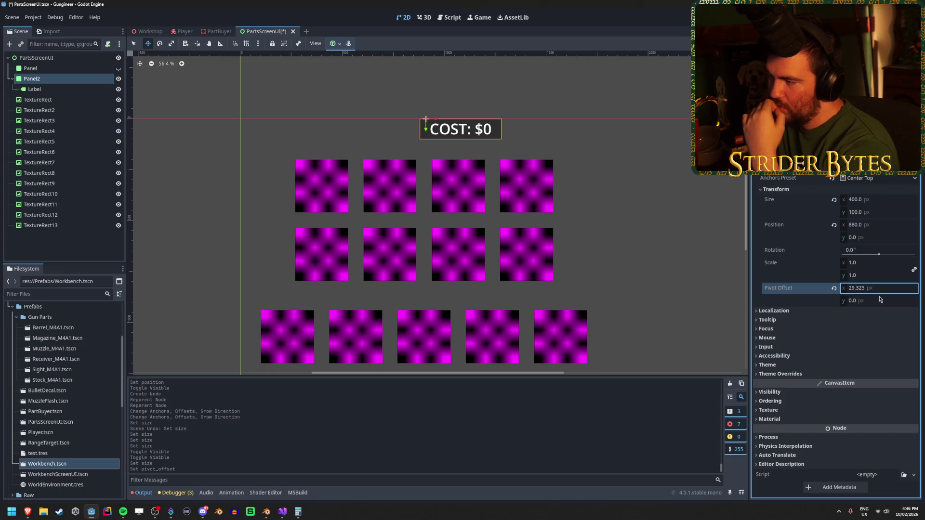
pyautogui.hotkey('ctrl', 'z')
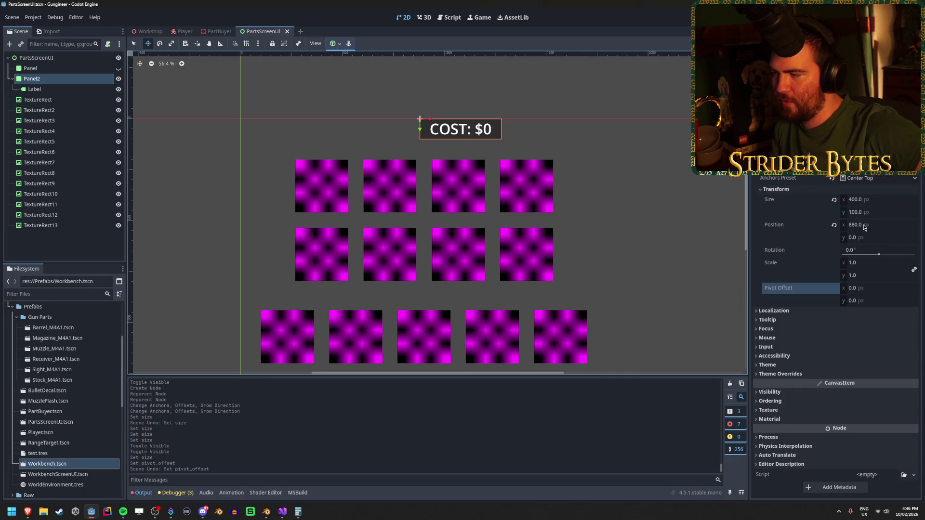
pyautogui.click(863, 225)
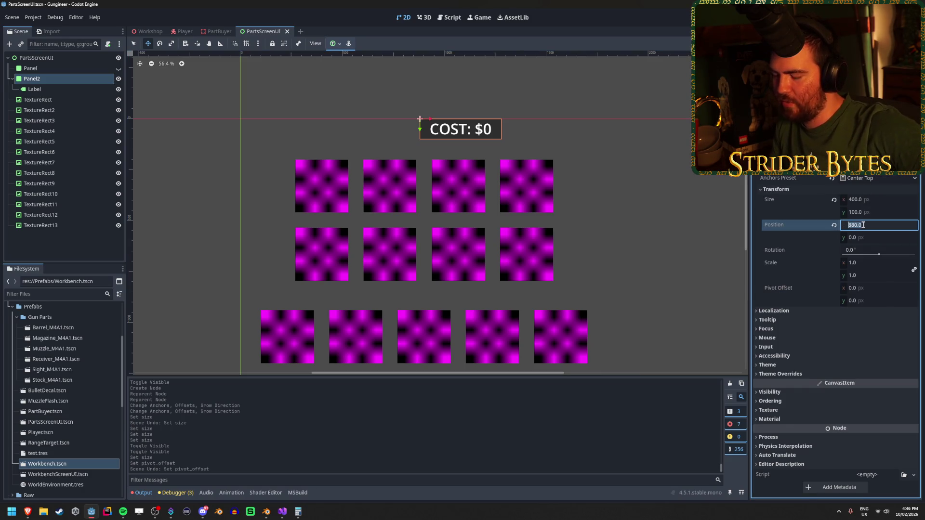
pyautogui.write('700')
pyautogui.press('Return')
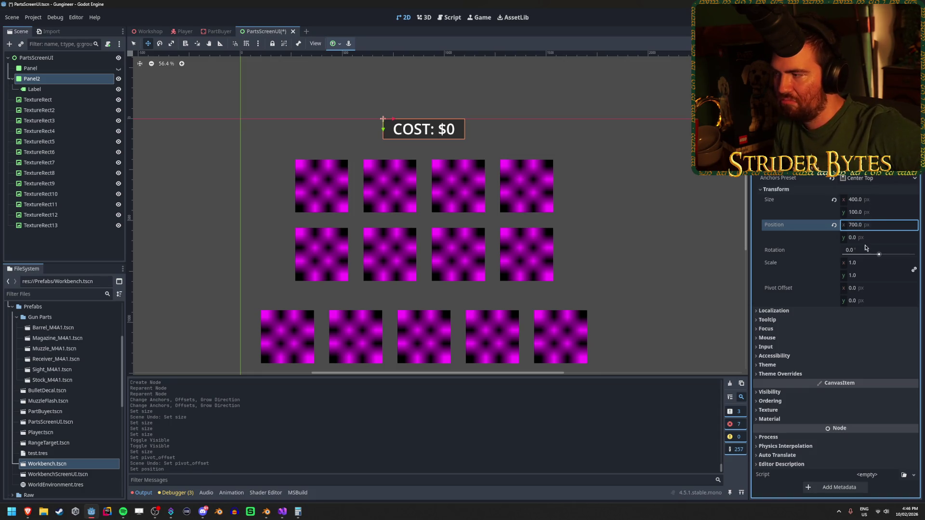
pyautogui.click(862, 237)
pyautogui.write('50')
pyautogui.press('Return')
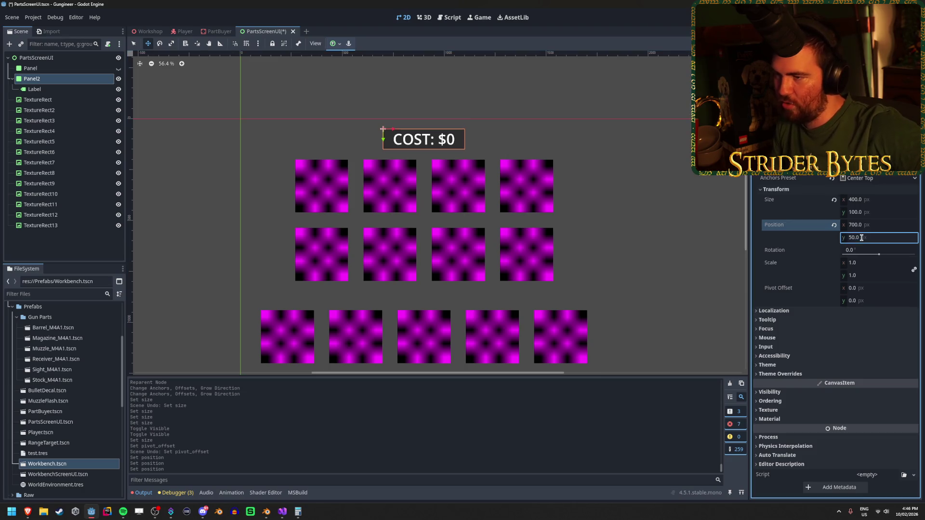
pyautogui.hotkey('ctrl', 's')
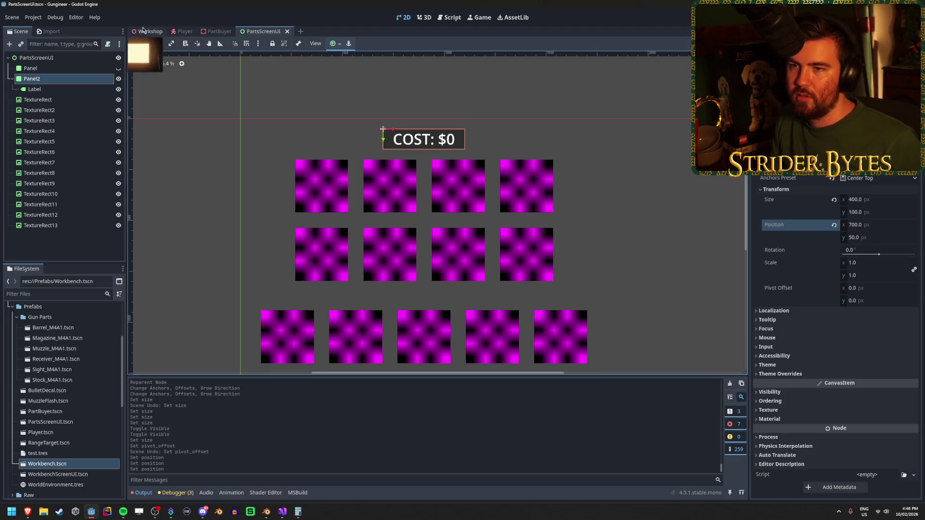
pyautogui.click(142, 29)
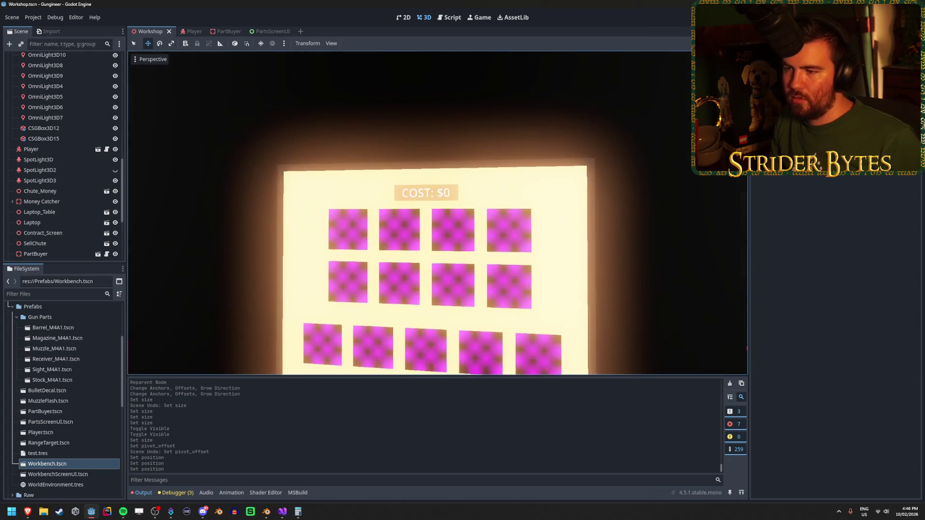
pyautogui.click(265, 32)
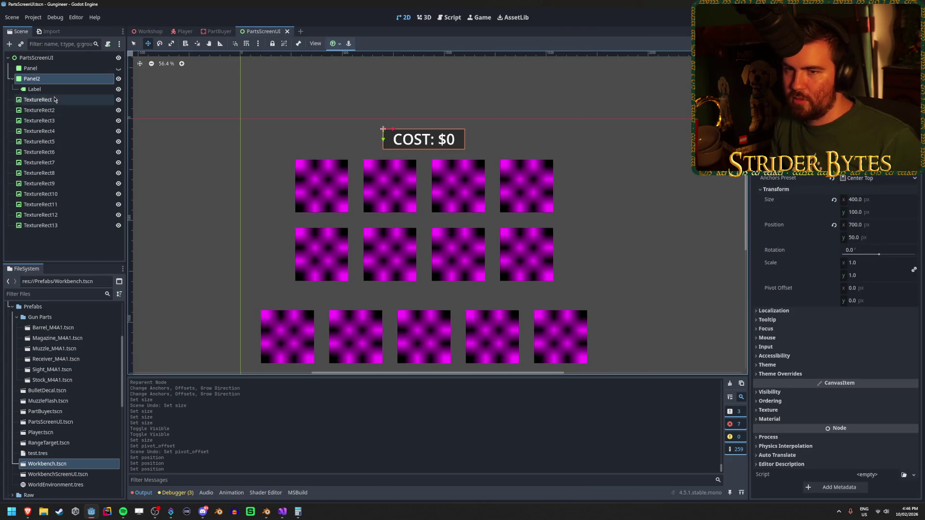
pyautogui.click(771, 420)
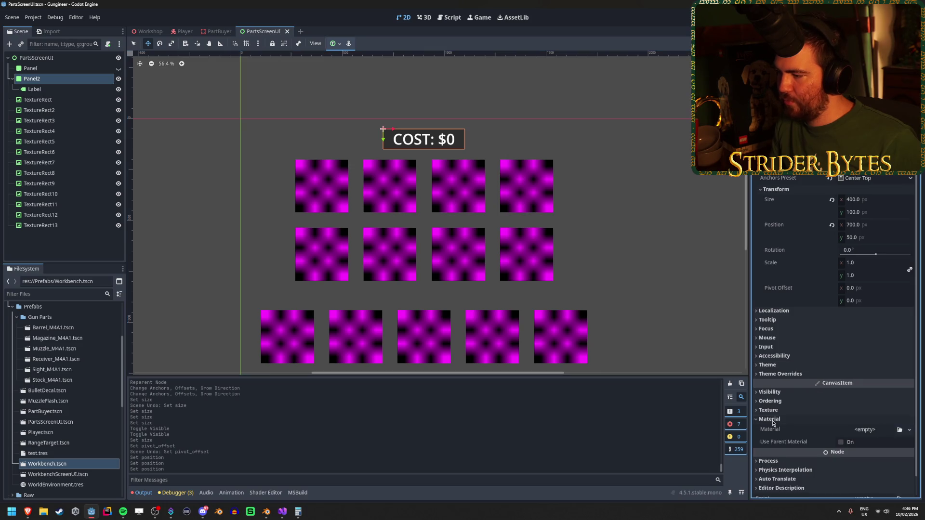
pyautogui.click(770, 419)
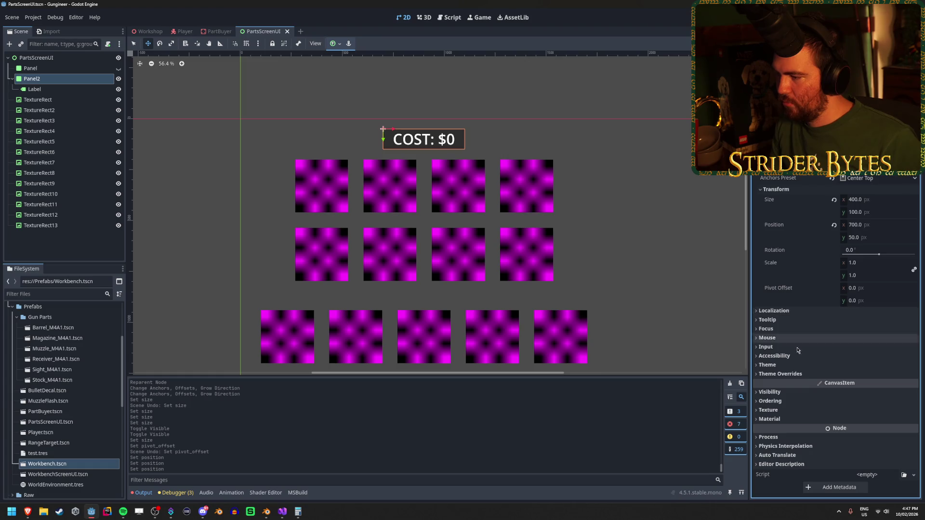
pyautogui.click(790, 419)
pyautogui.click(796, 410)
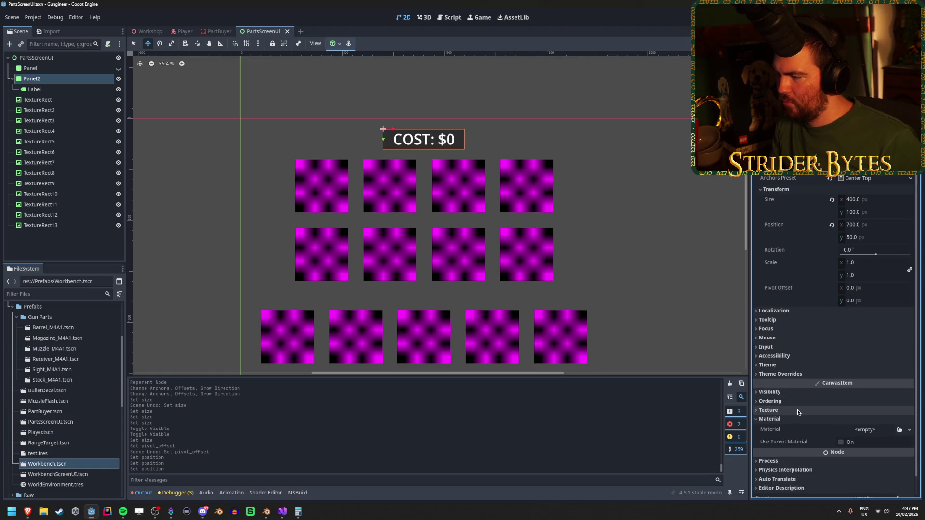
# Enable Panel2's Panel style override with a new StyleBoxFlat.
pyautogui.click(797, 410)
pyautogui.click(793, 420)
pyautogui.click(787, 370)
pyautogui.click(788, 369)
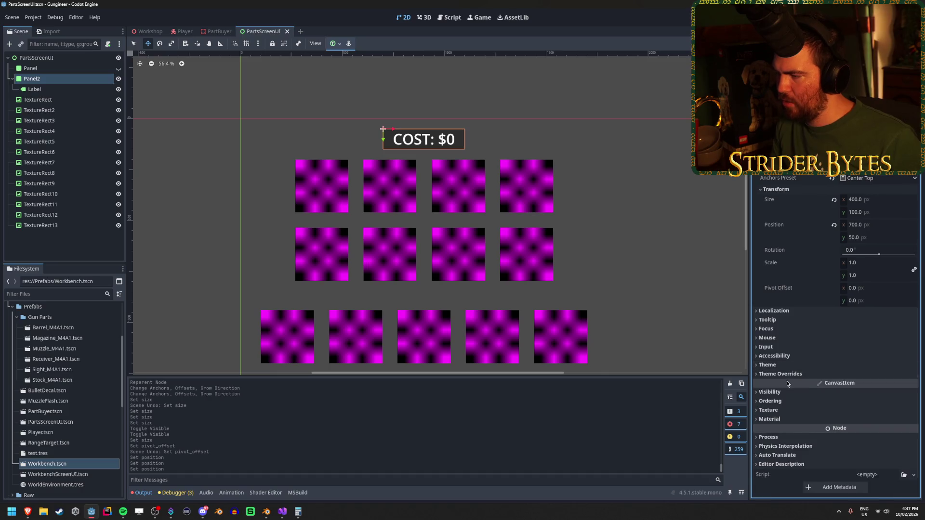
pyautogui.click(792, 374)
pyautogui.click(807, 383)
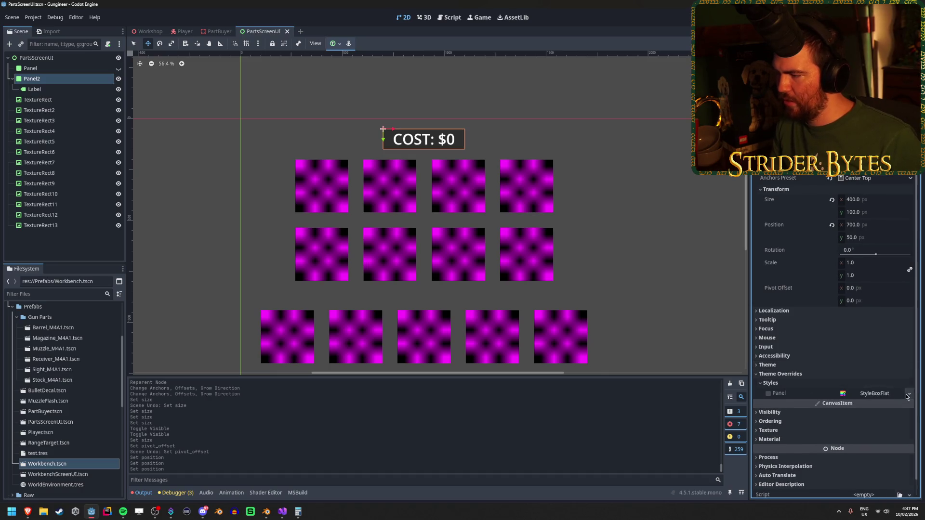
pyautogui.click(909, 393)
pyautogui.click(887, 378)
pyautogui.click(878, 394)
pyautogui.scroll(-5, 878, 394)
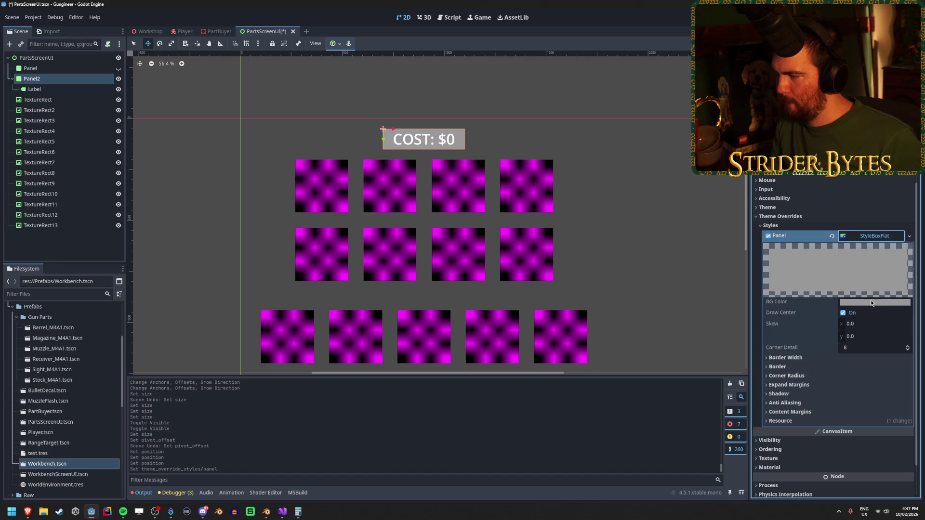
# Set the StyleBoxFlat BG Color to dark grey (#333333) using the HSV picker.
pyautogui.click(863, 302)
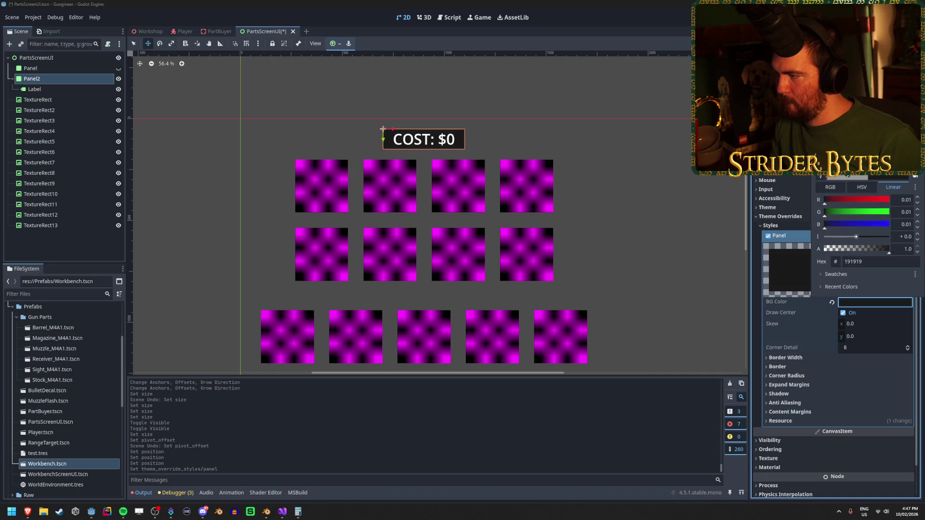
pyautogui.click(861, 187)
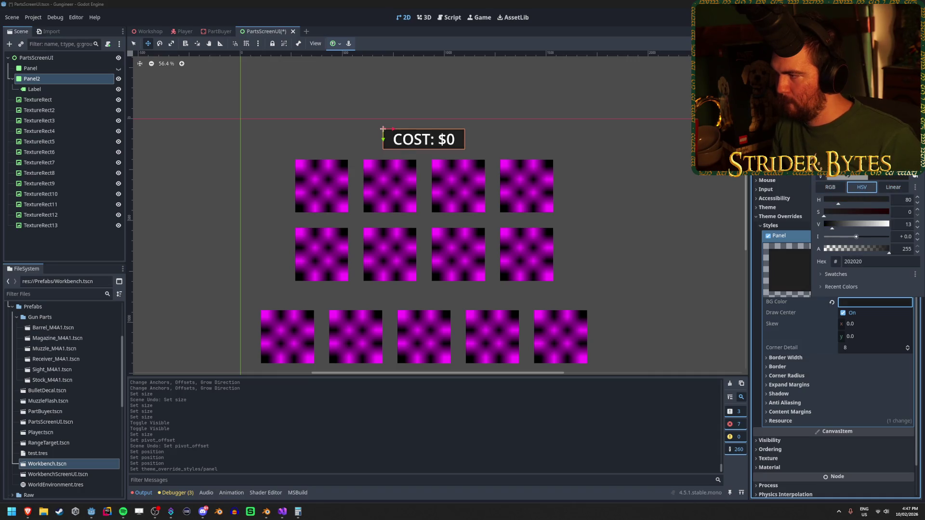
pyautogui.moveTo(855, 166)
pyautogui.mouseDown()
pyautogui.moveTo(857, 196)
pyautogui.moveTo(837, 229)
pyautogui.mouseUp()
pyautogui.click(839, 204)
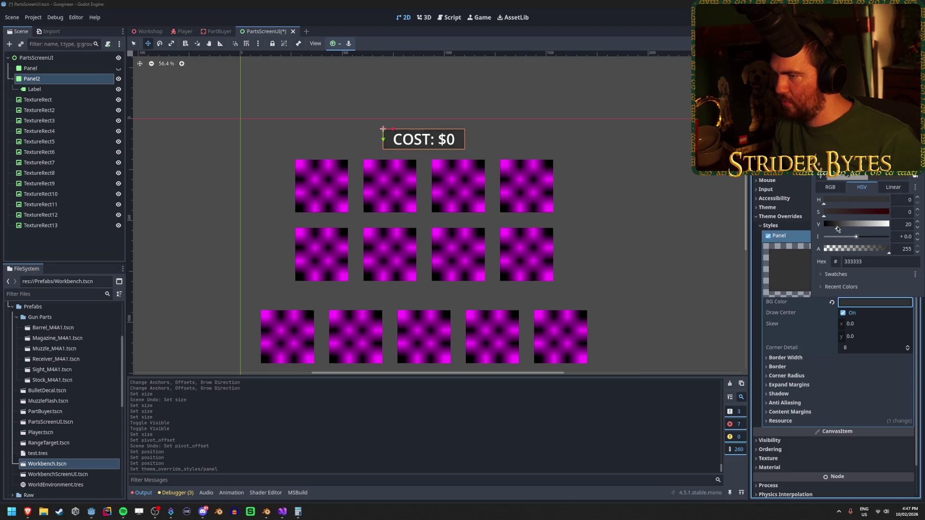
pyautogui.click(217, 31)
pyautogui.click(164, 32)
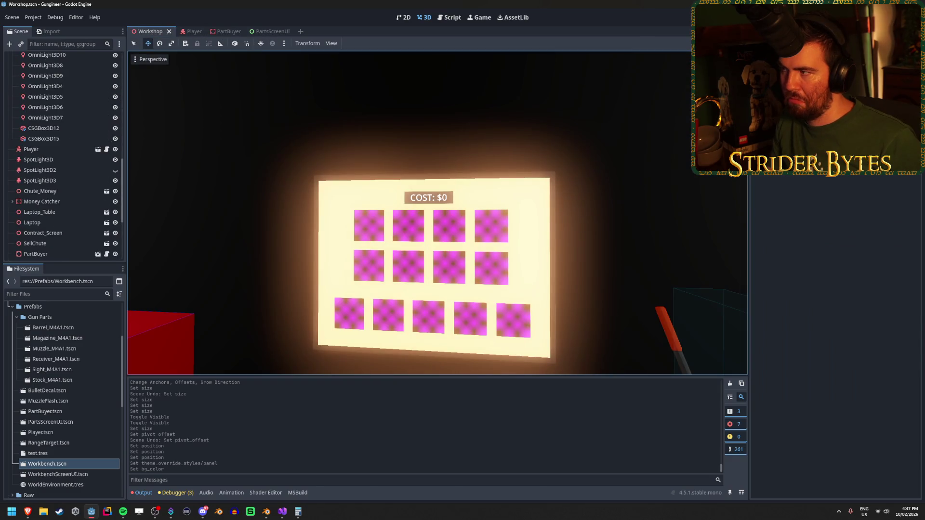
pyautogui.press('F5')
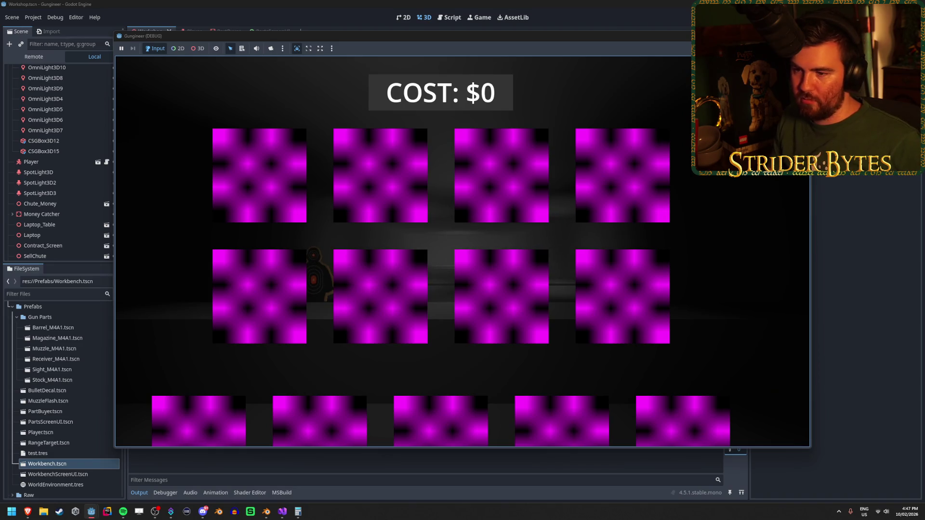
pyautogui.press('F8')
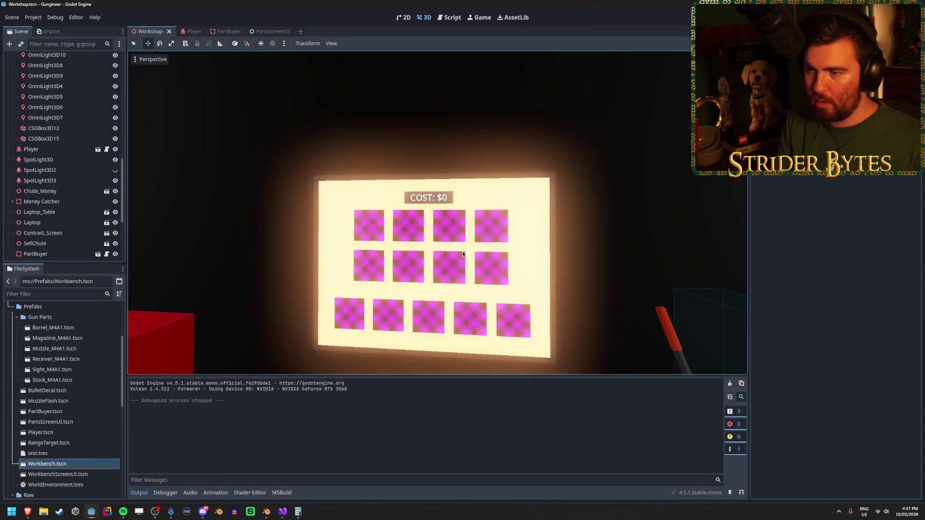
pyautogui.click(258, 30)
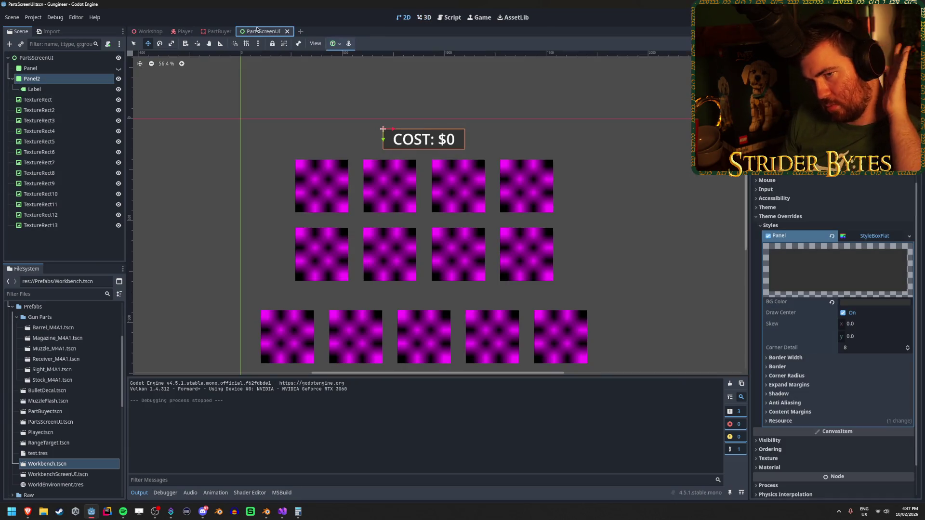
# In PartBuyer, move SubViewport out of SubViewportContainer.
pyautogui.click(219, 31)
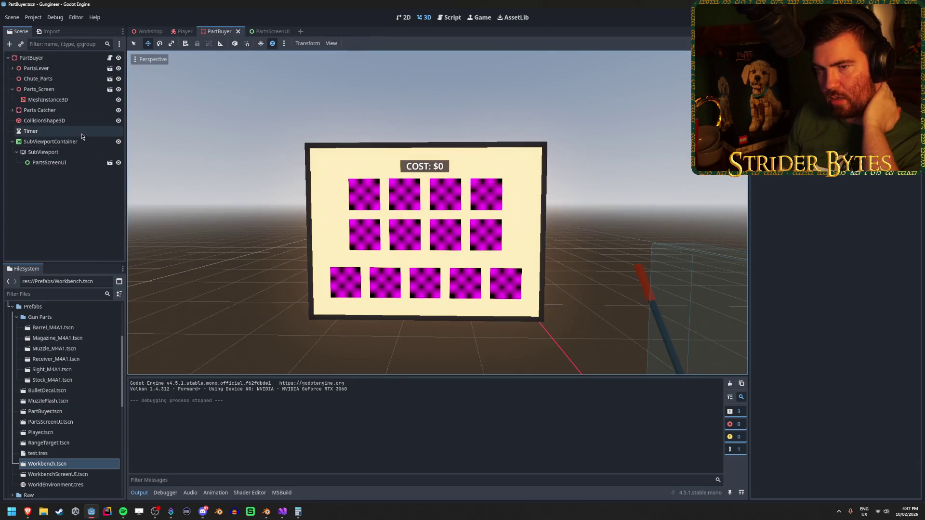
pyautogui.click(55, 152)
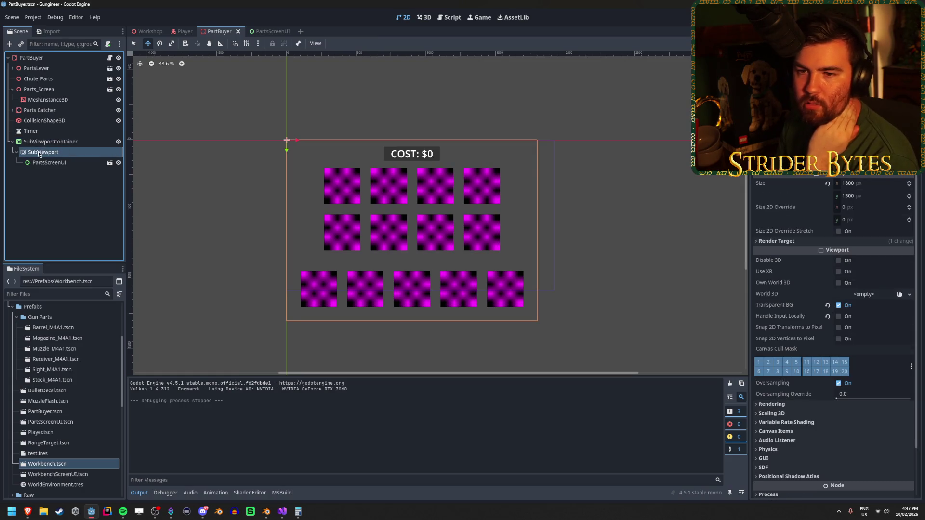
pyautogui.click(48, 141)
pyautogui.click(54, 151)
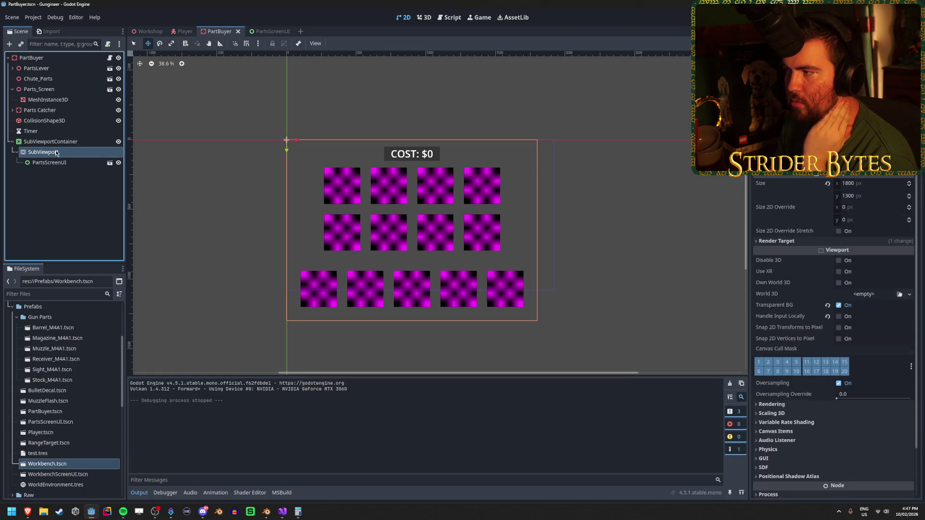
pyautogui.moveTo(55, 152); pyautogui.dragTo(101, 138)
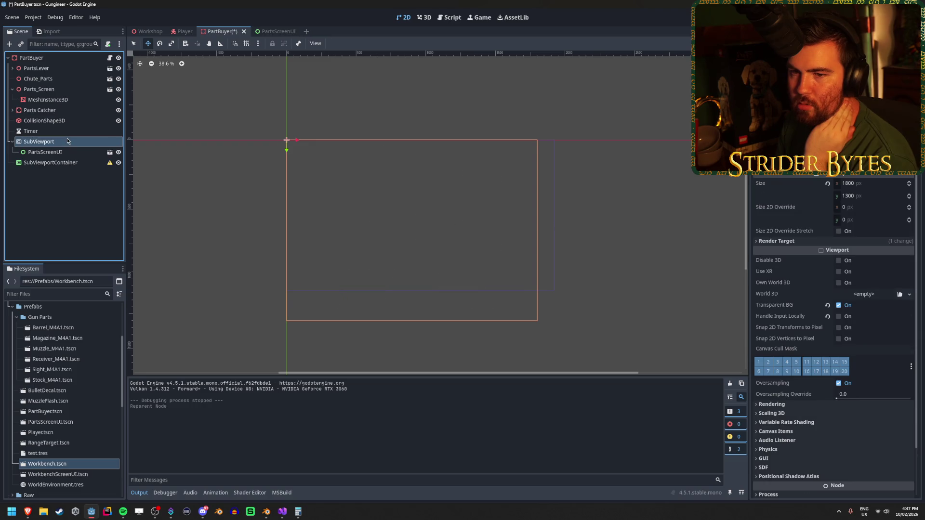
# Delete SubViewportContainer and save the PartBuyer scene.
pyautogui.click(91, 166)
pyautogui.press('Delete')
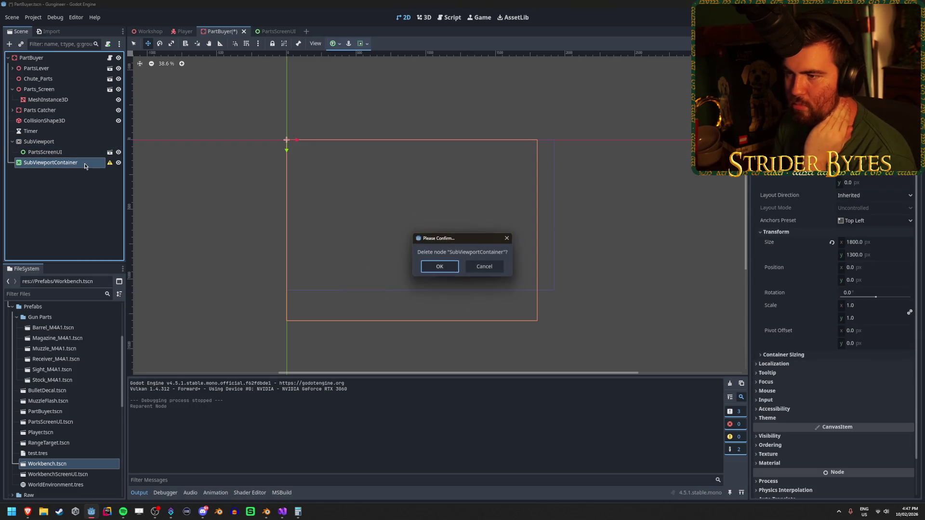
pyautogui.press('Return')
pyautogui.hotkey('ctrl', 's')
pyautogui.click(57, 56)
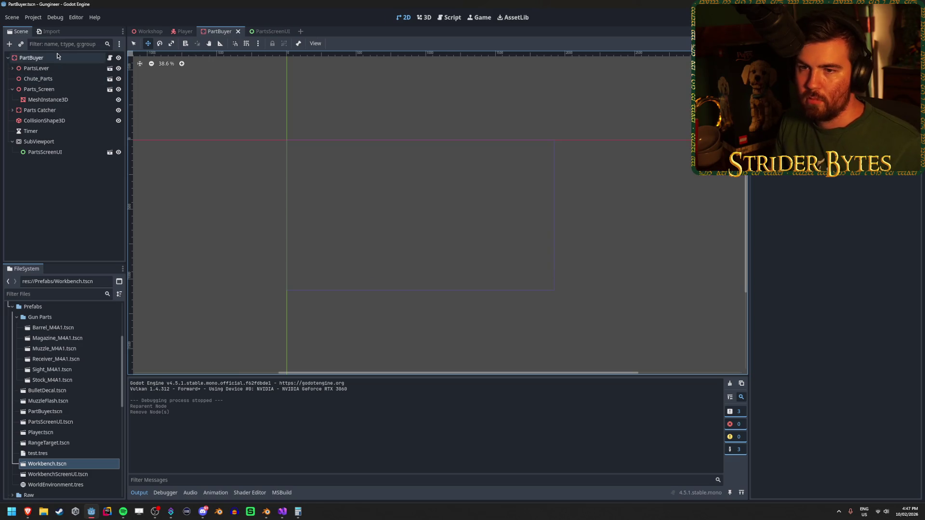
pyautogui.click(147, 31)
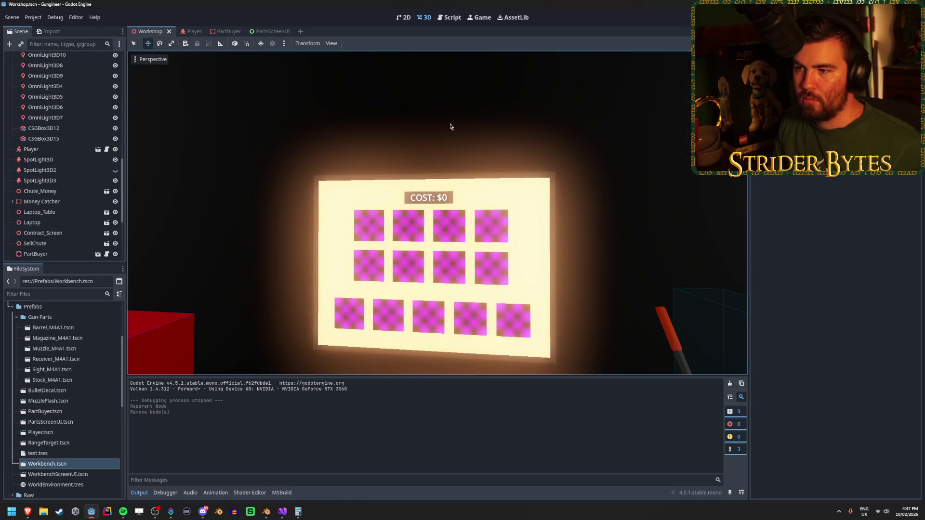
# Run the game with F5 and walk up to the cost board and lever.
pyautogui.scroll(-3, 437, 213)
pyautogui.press('F5')
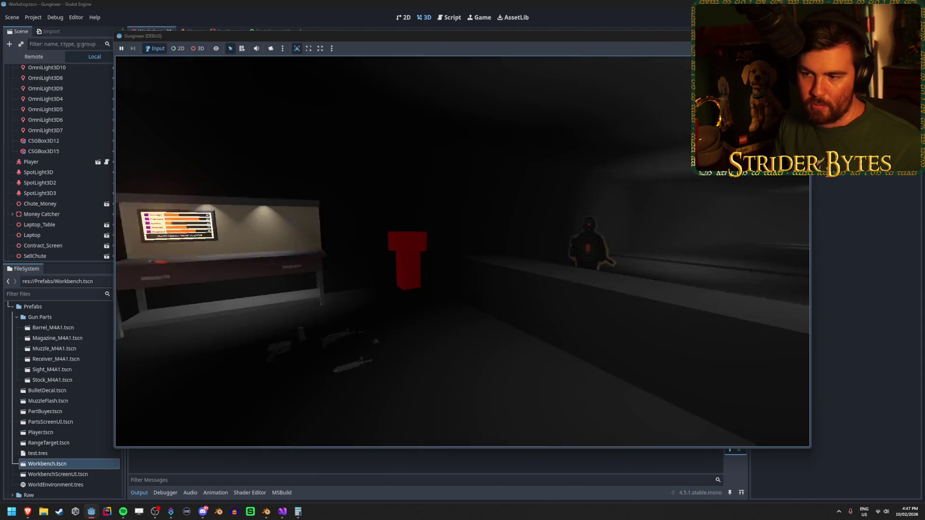
pyautogui.press('w')
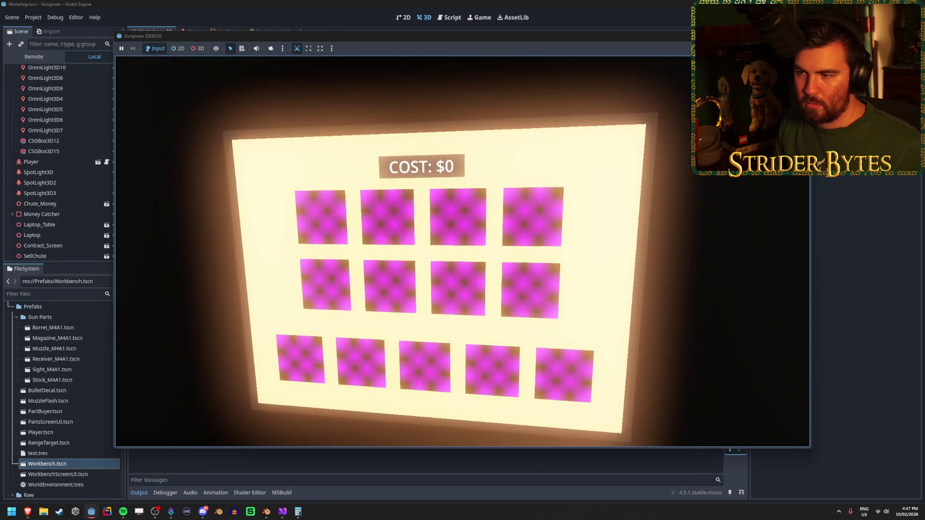
pyautogui.press('s')
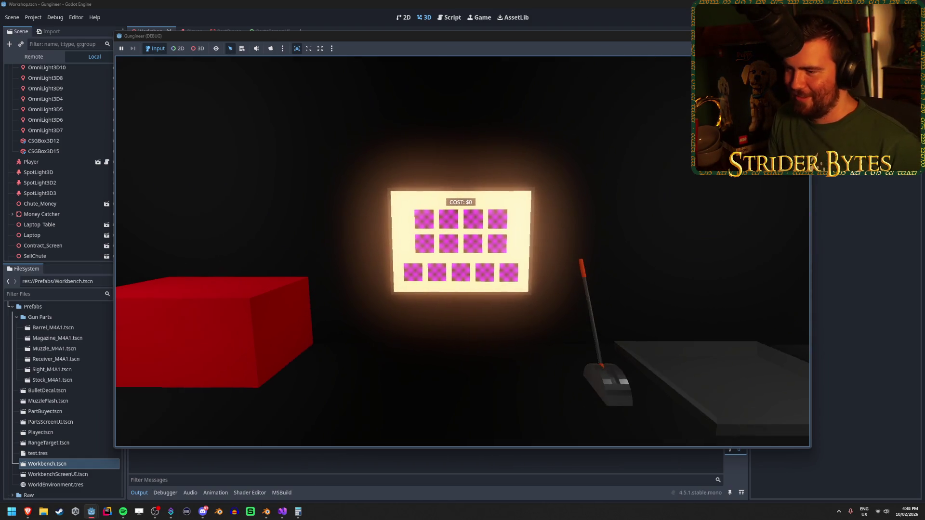
pyautogui.press('s')
pyautogui.press('w')
pyautogui.press('s')
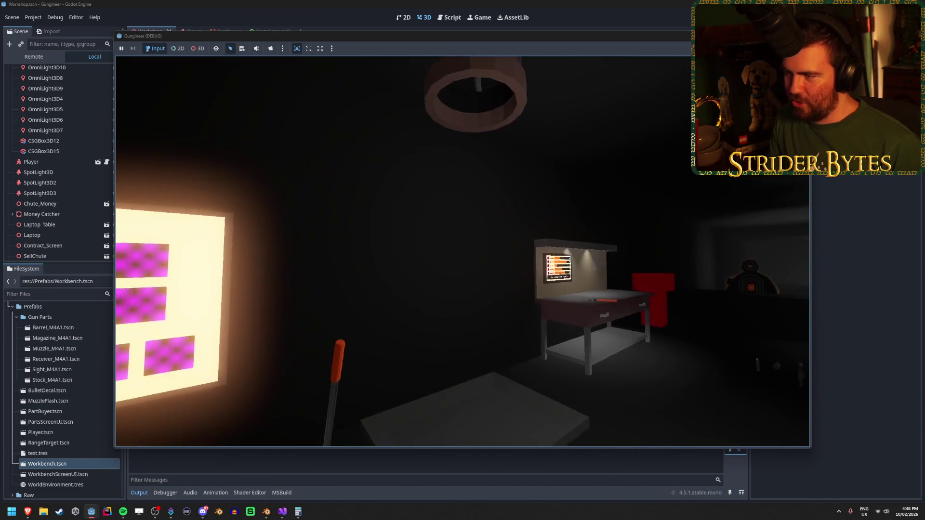
# Cross the room to the parts pile and the workbench table.
pyautogui.press('d')
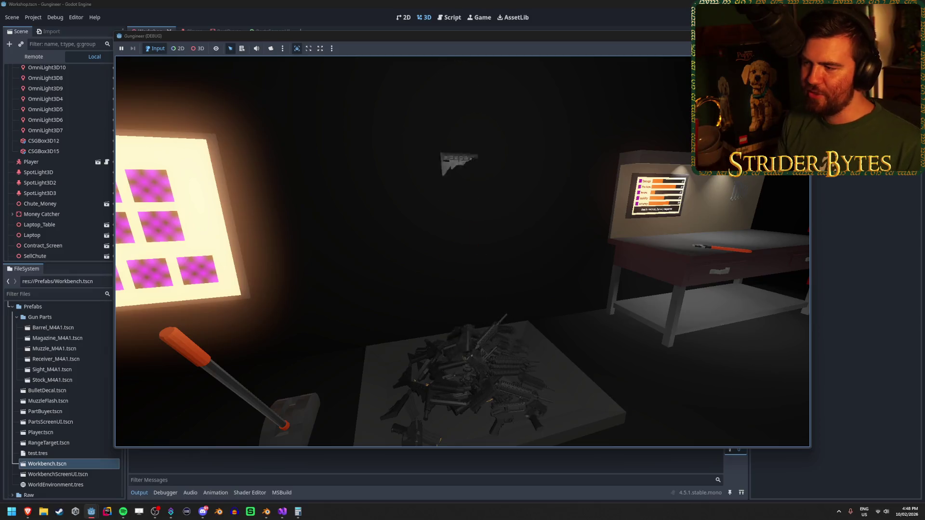
pyautogui.press('s')
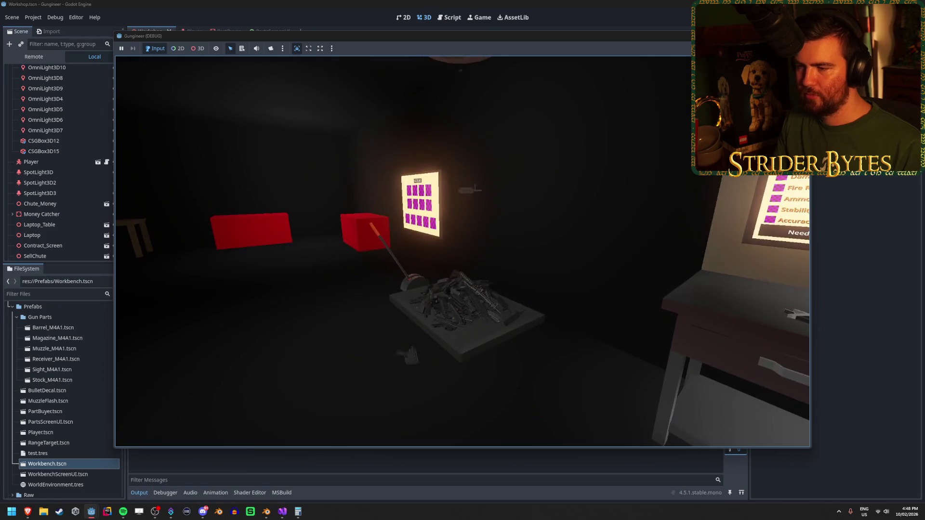
pyautogui.press('w')
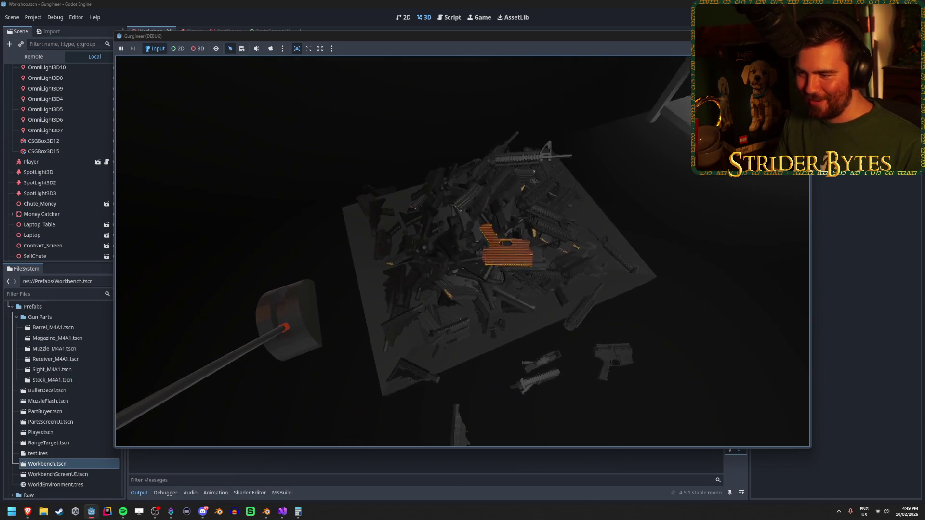
pyautogui.press('e')
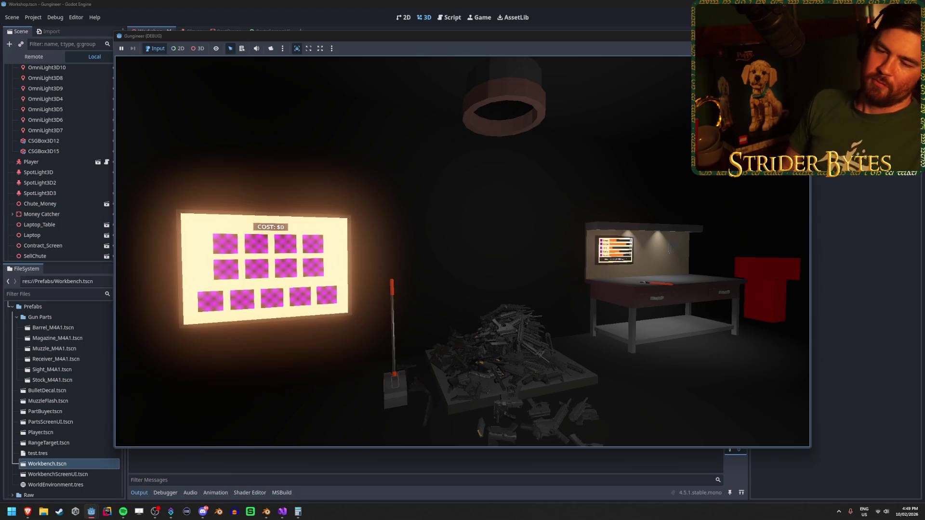
# Walk around the lit parts board and up close to its COST: $0 label.
pyautogui.press('w')
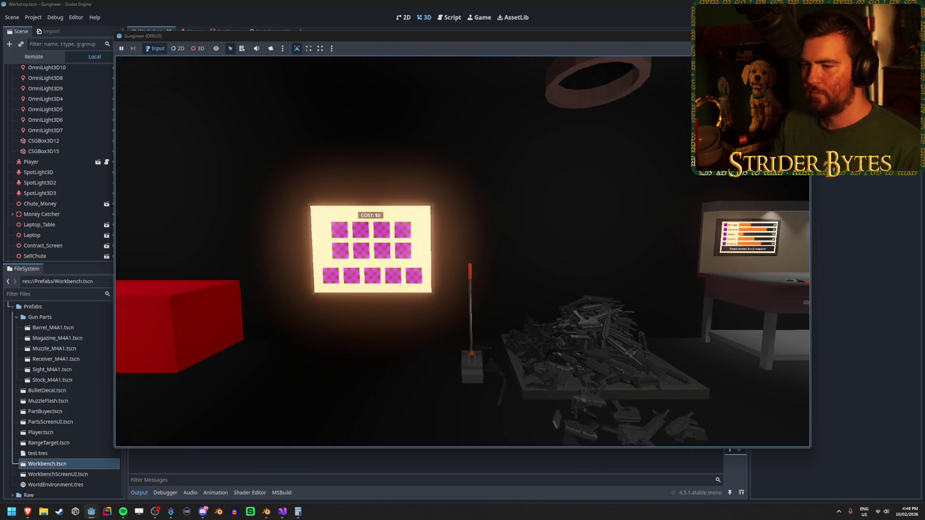
pyautogui.press('w')
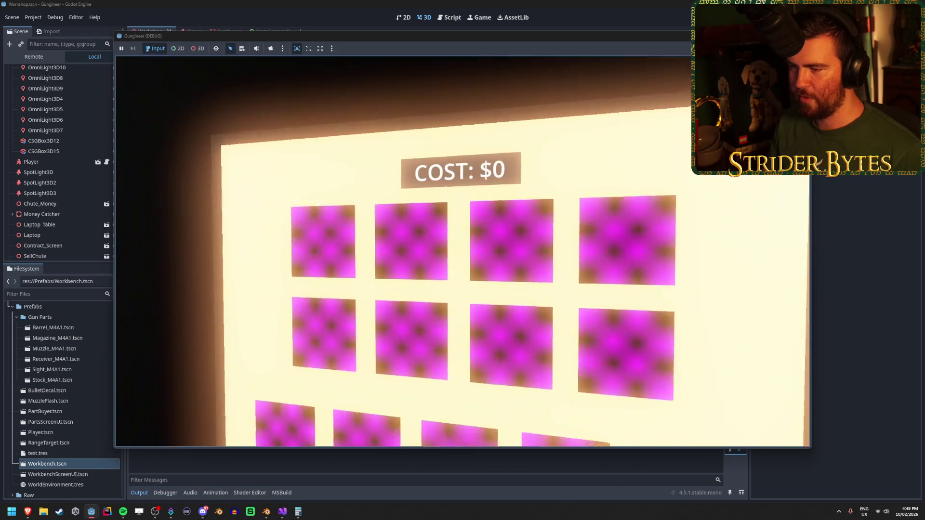
pyautogui.press('s')
pyautogui.press('a')
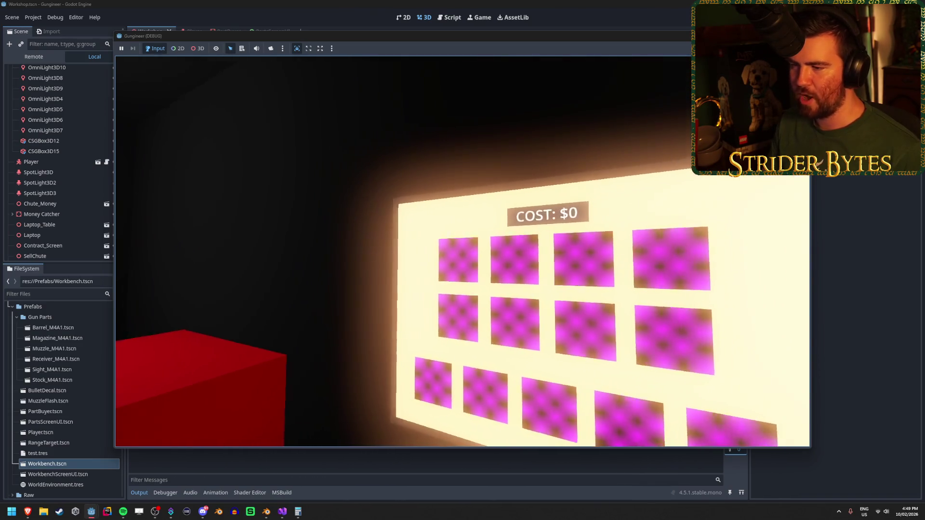
pyautogui.press('w')
pyautogui.press('s')
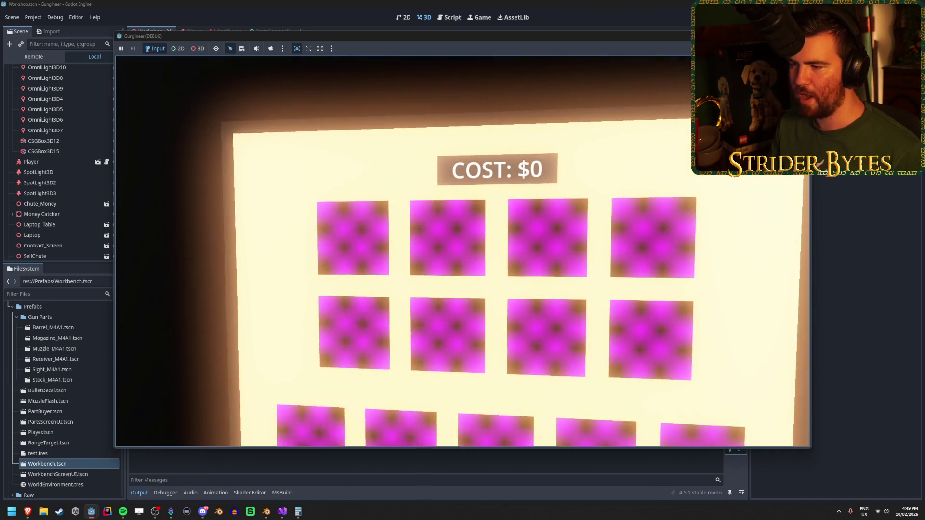
pyautogui.press('w')
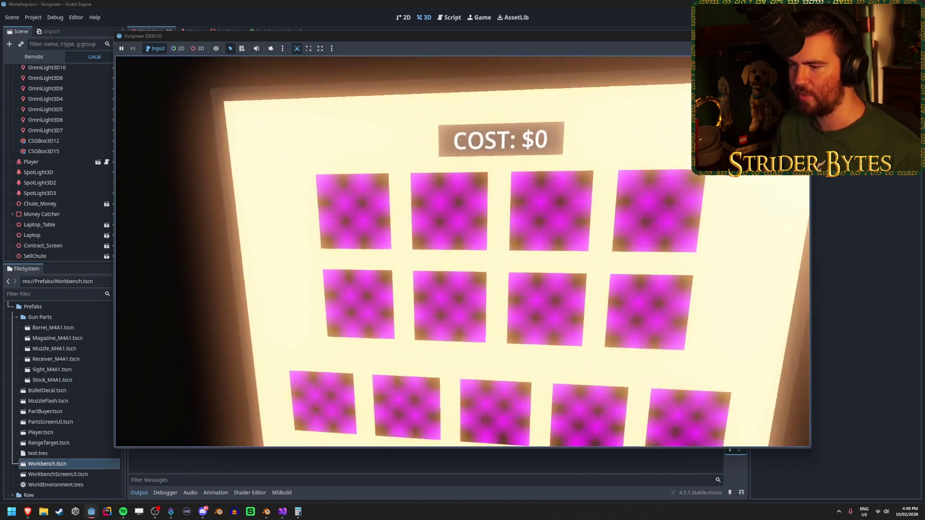
pyautogui.press('w')
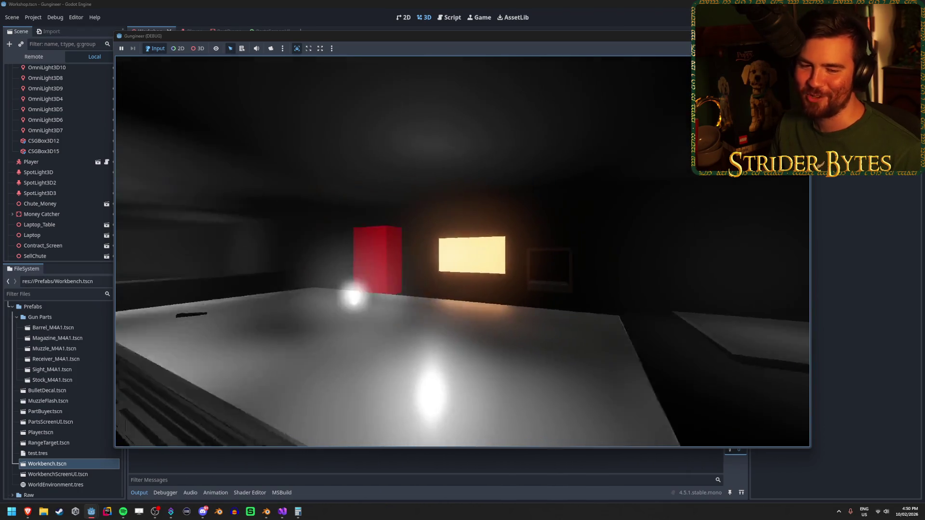
# Walk the workshop between the long table, red boxes and parts wall.
pyautogui.press('w')
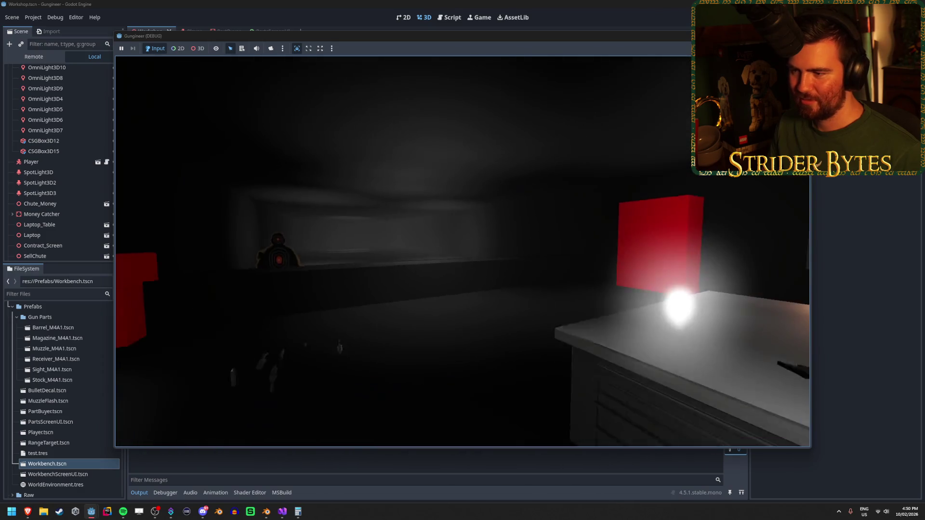
pyautogui.press('w')
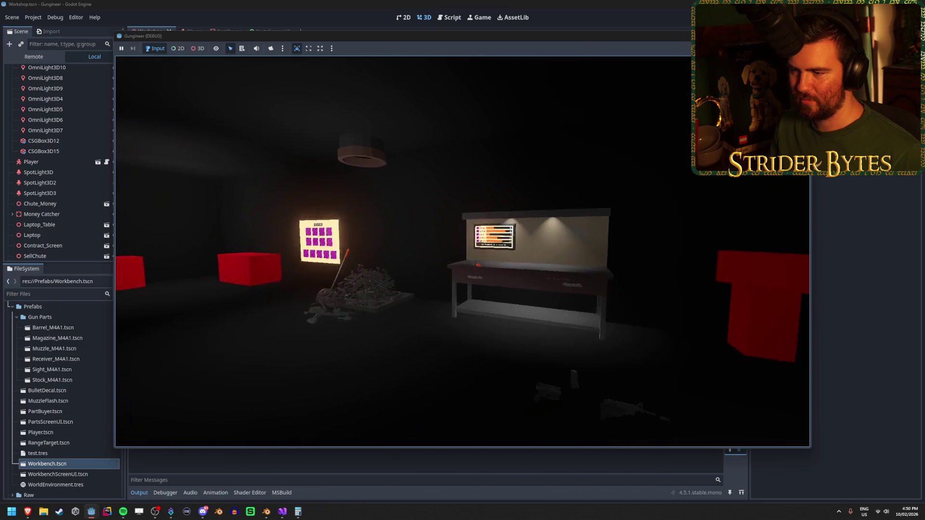
pyautogui.press('w')
pyautogui.press('w')
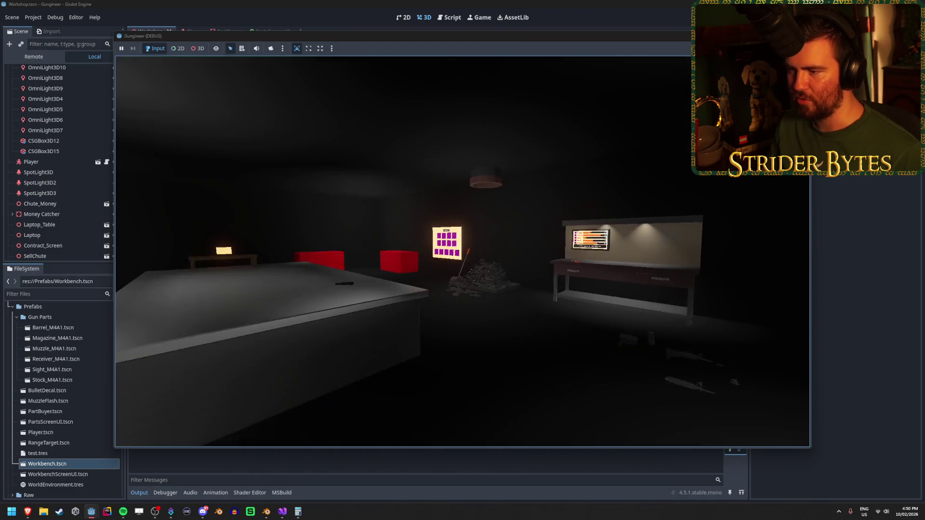
pyautogui.press('w')
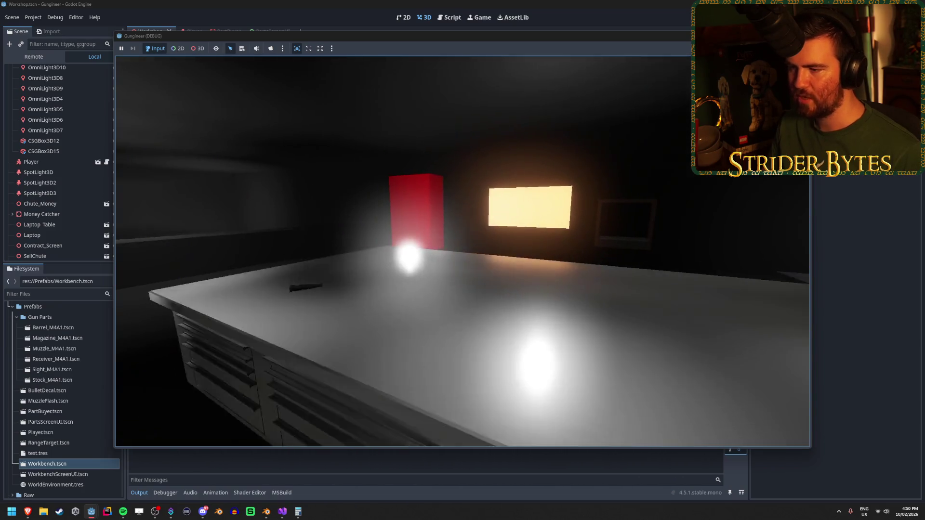
pyautogui.press('w')
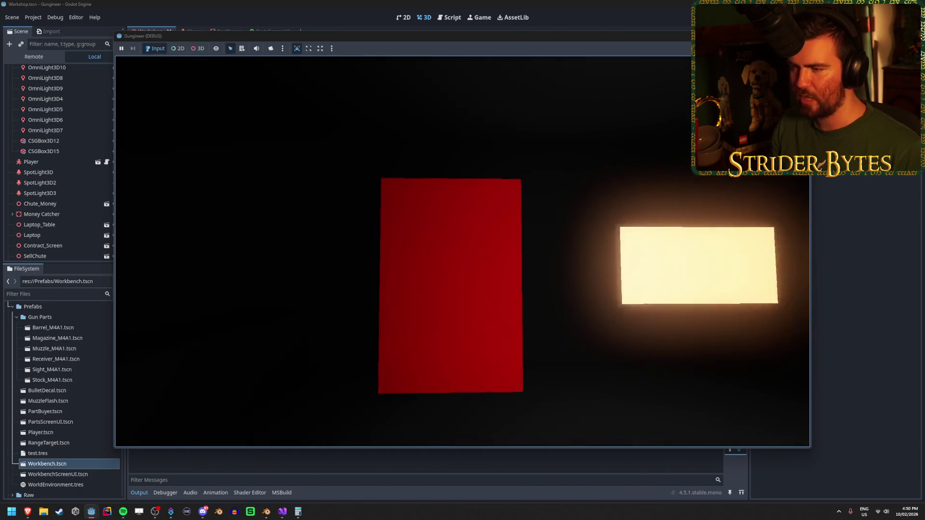
pyautogui.press('s')
pyautogui.press('w')
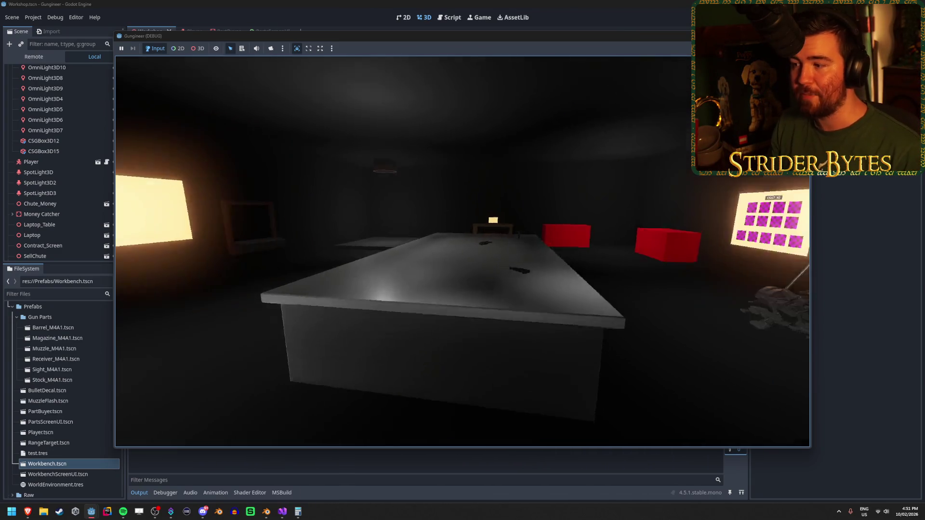
pyautogui.press('s')
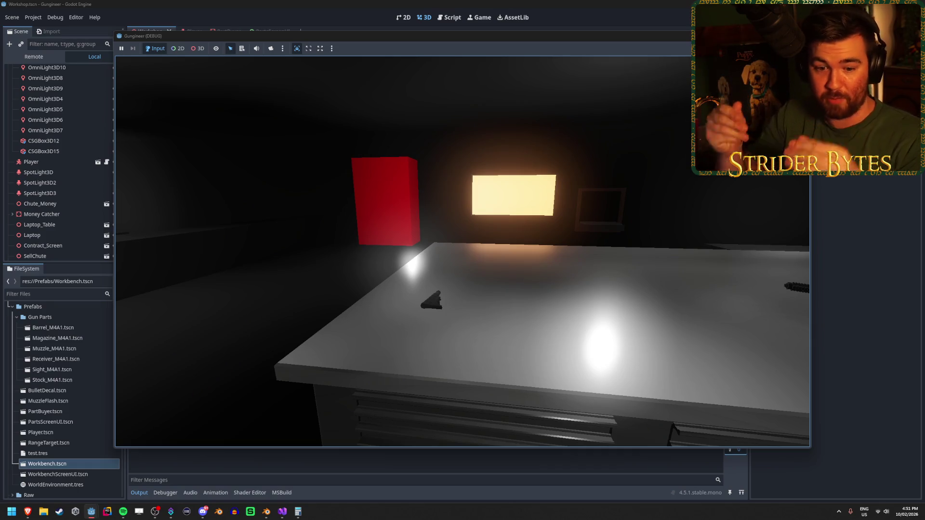
pyautogui.press('w')
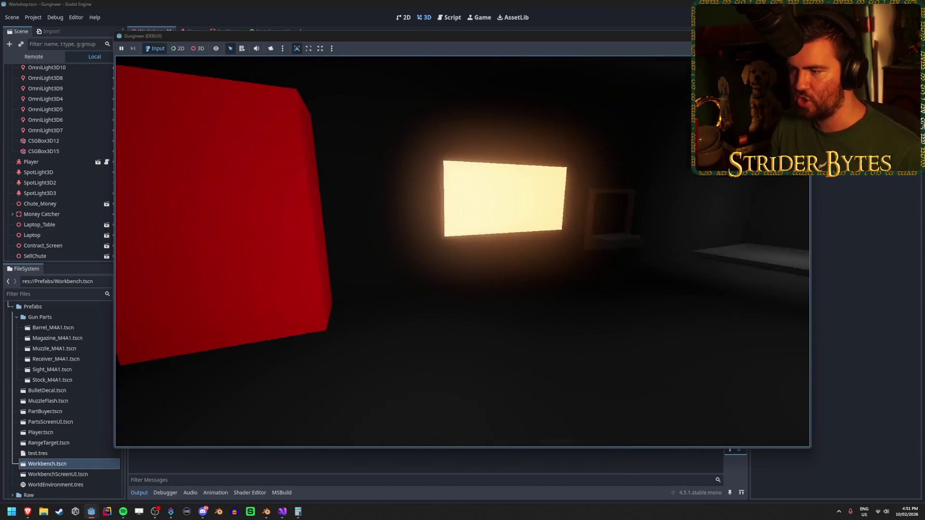
pyautogui.moveTo(462, 250)
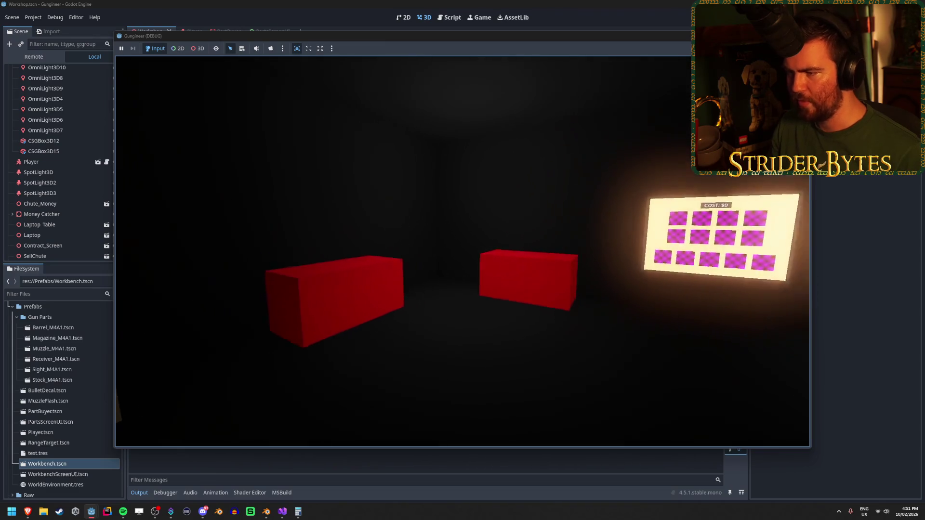
pyautogui.press('w')
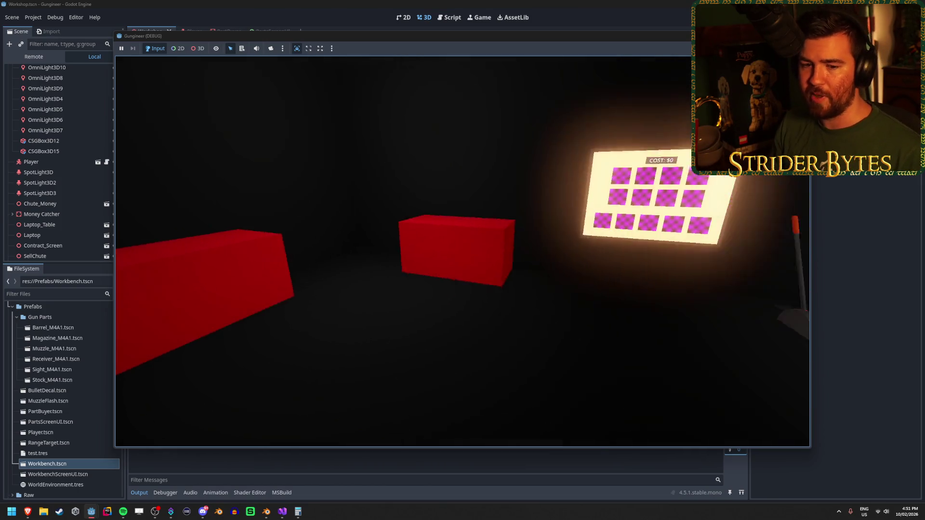
pyautogui.press('w')
pyautogui.press('s')
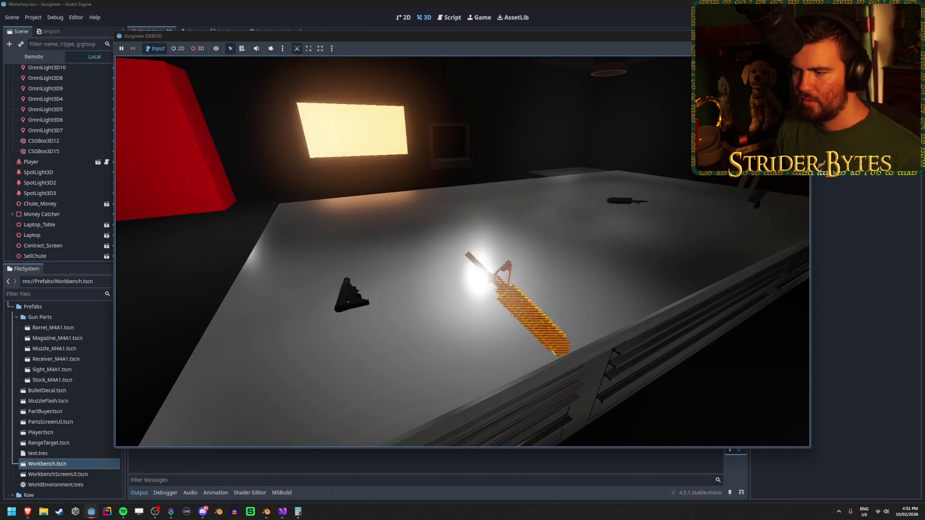
pyautogui.press('s')
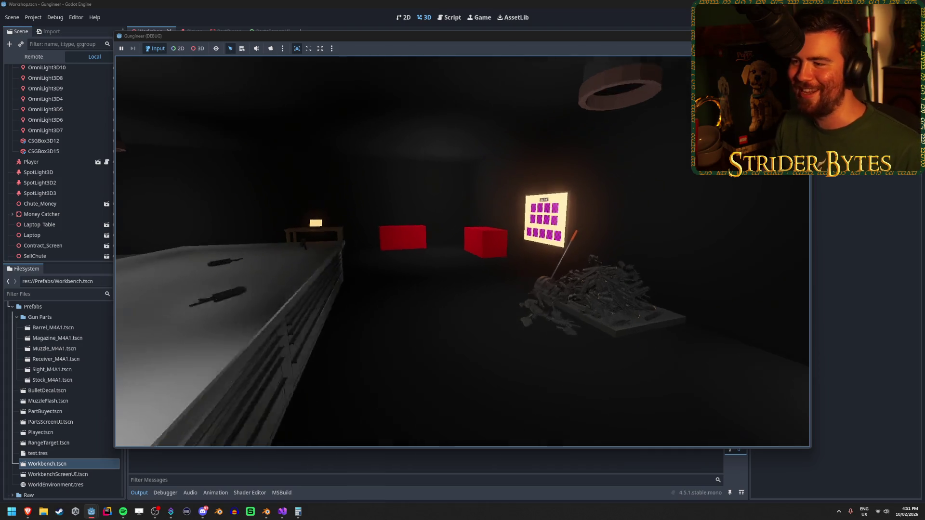
# Pick up a gun from the scrap pile and preview placing it on the table.
pyautogui.press('w')
pyautogui.press('e')
pyautogui.press('w')
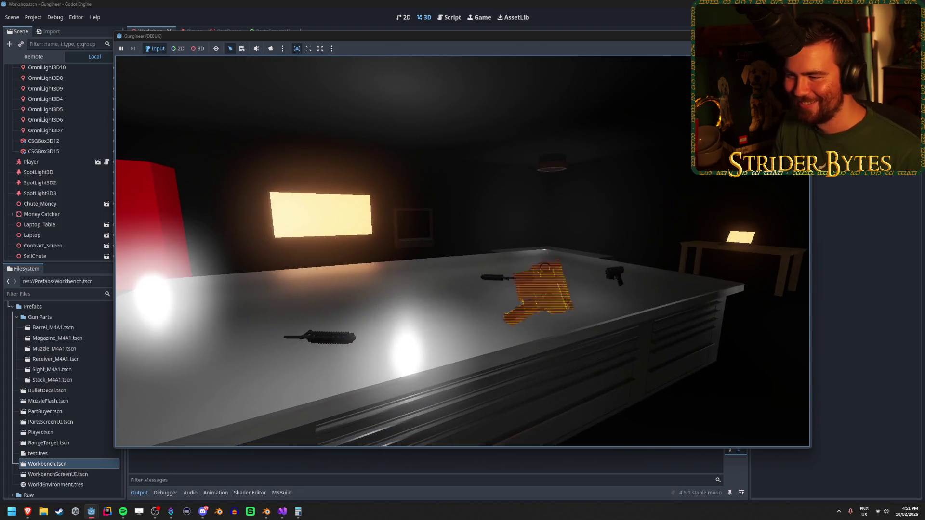
pyautogui.press('s')
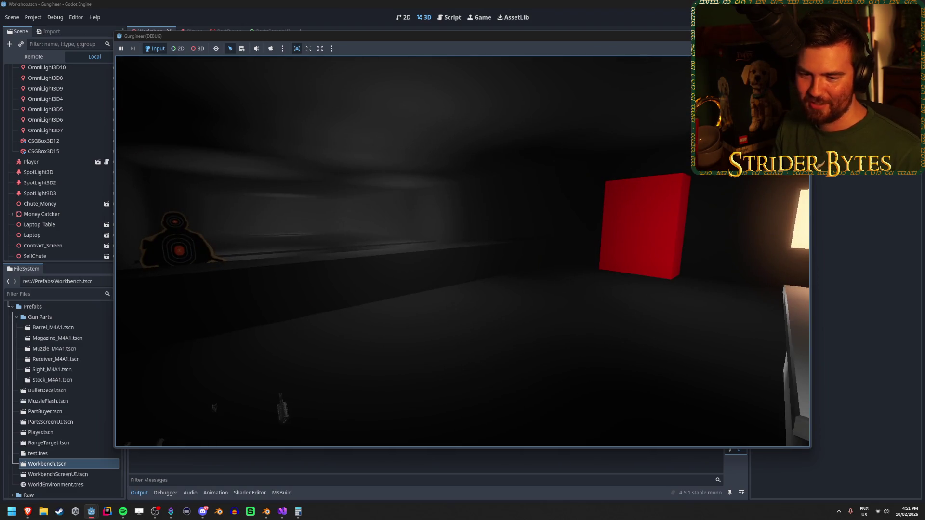
# Circle the long table, then back away to view the table, boxes and parts wall.
pyautogui.press('w')
pyautogui.press('s')
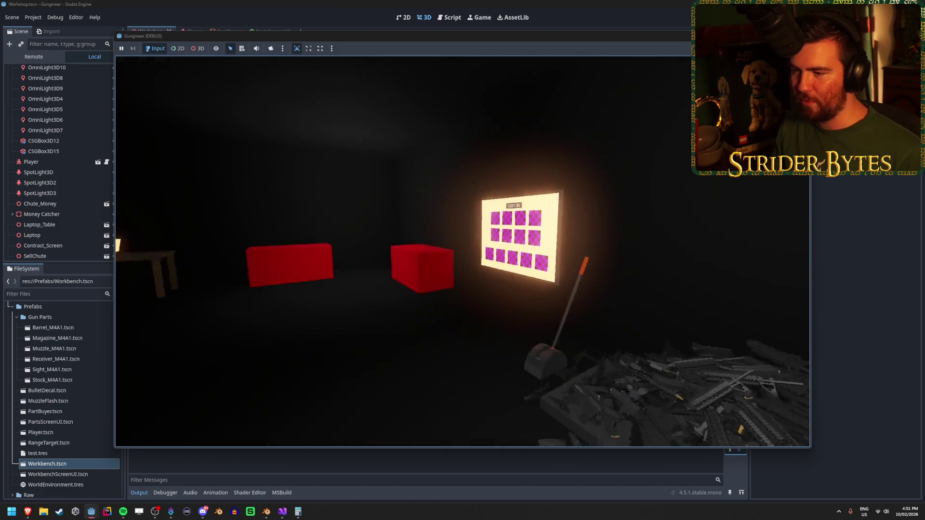
pyautogui.press('s')
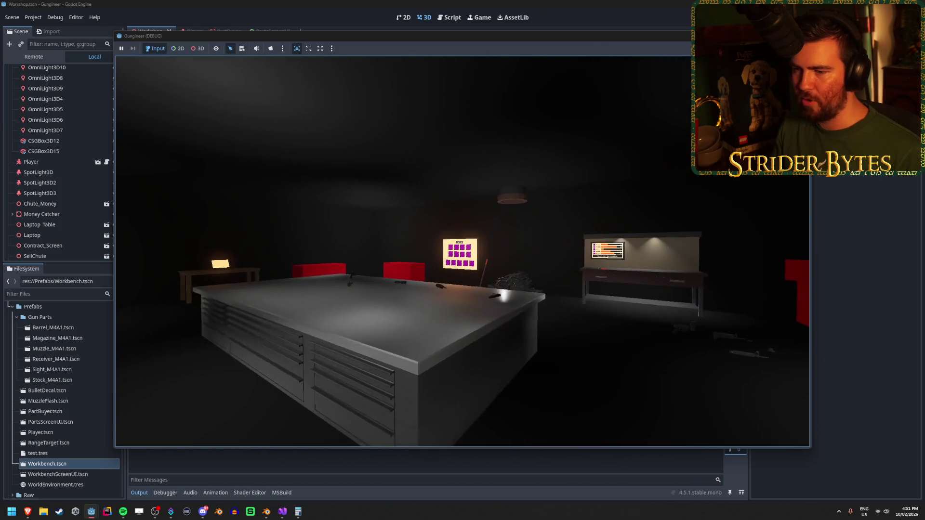
pyautogui.press('w')
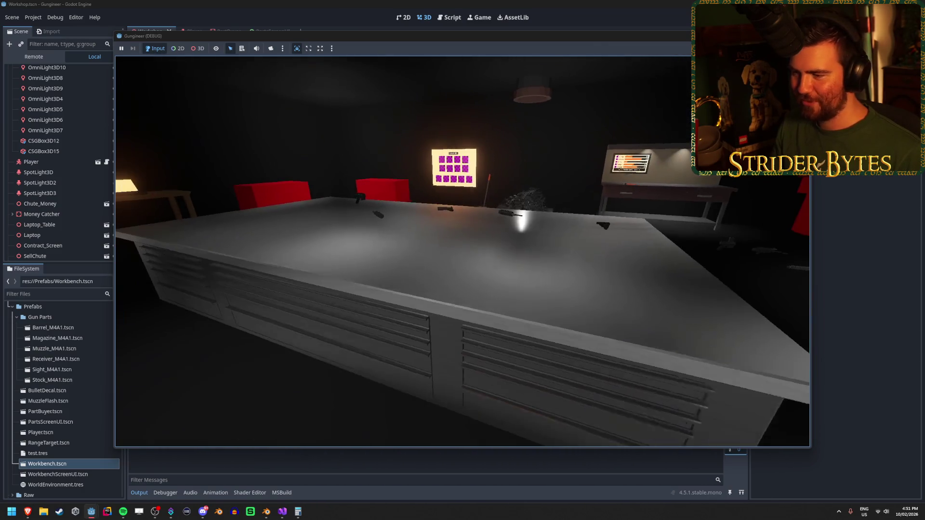
pyautogui.press('w')
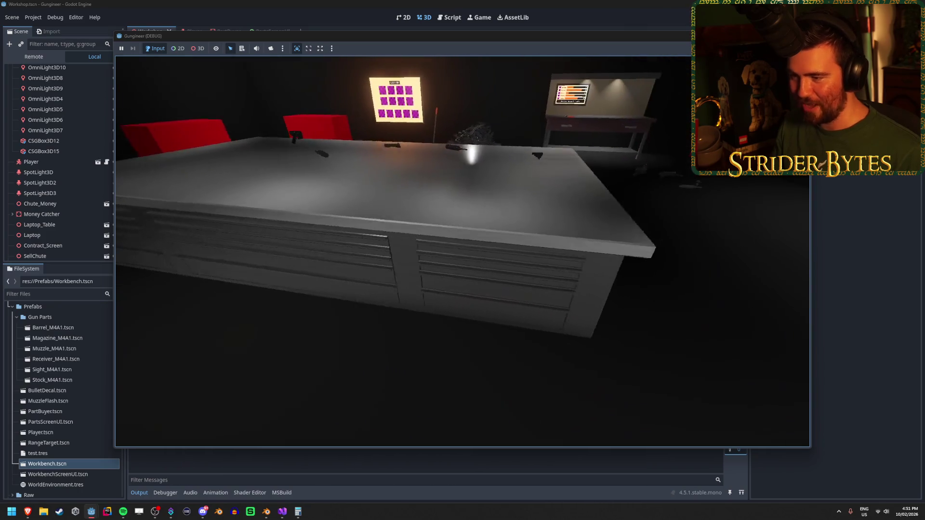
pyautogui.press('s')
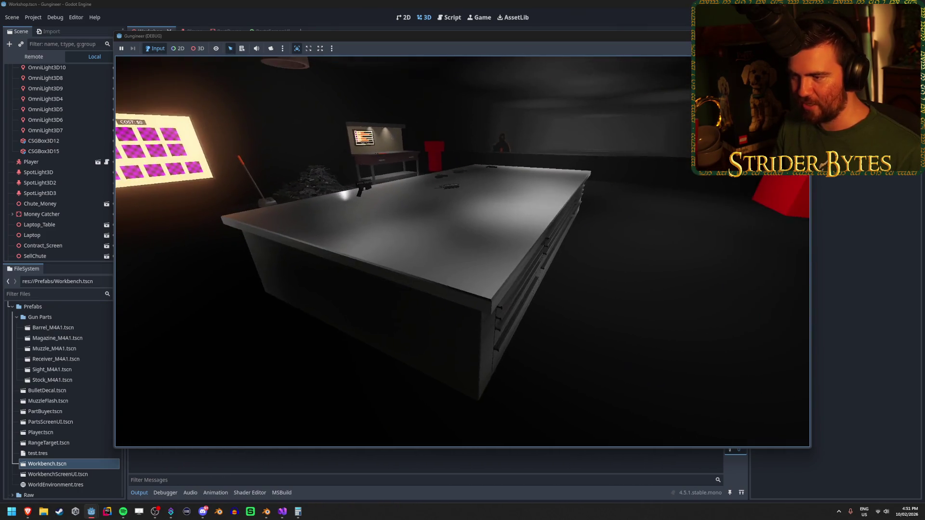
pyautogui.press('d')
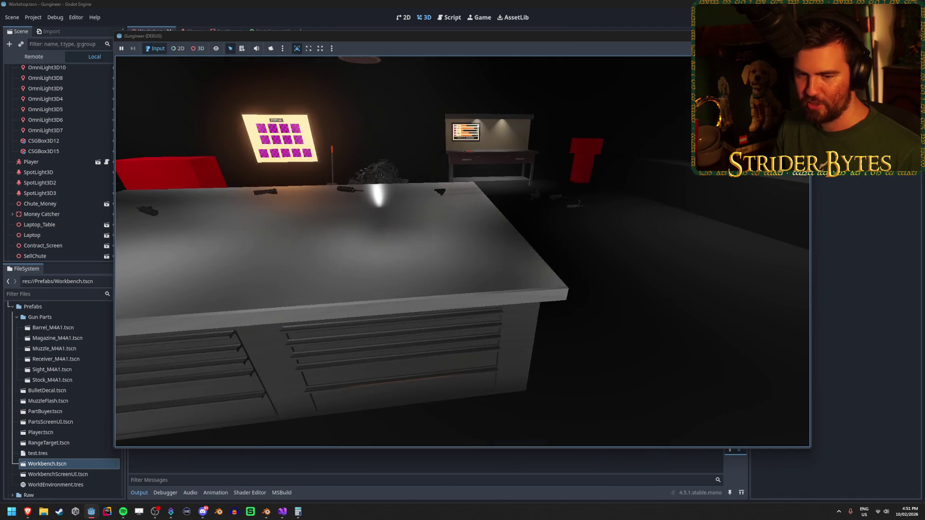
pyautogui.press('s')
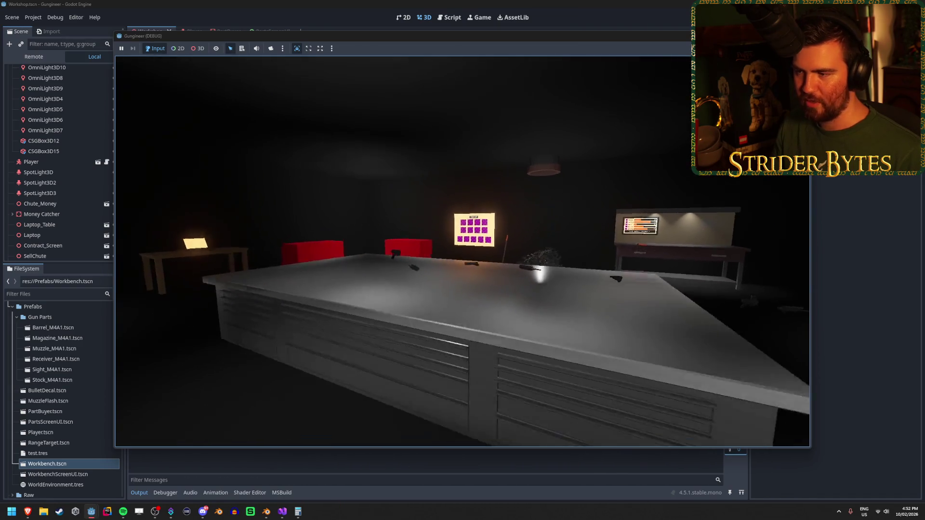
pyautogui.press('s')
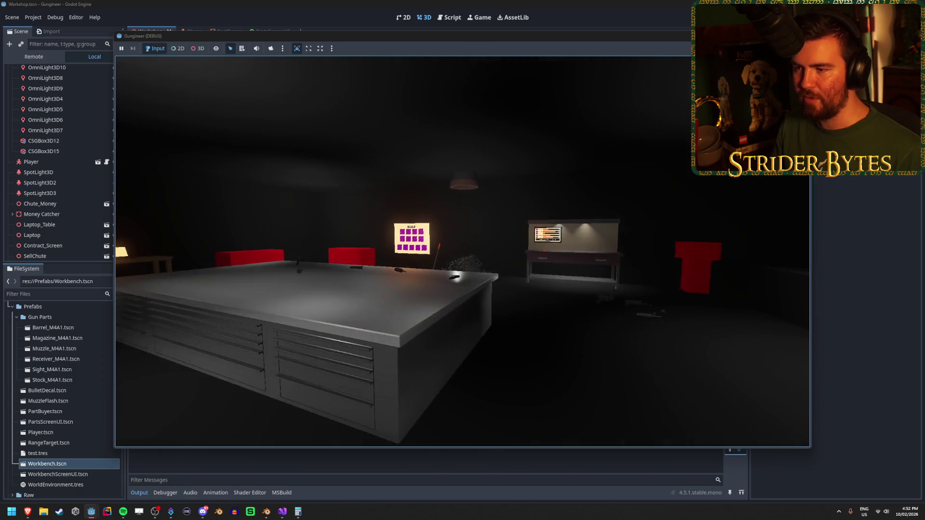
pyautogui.press('w')
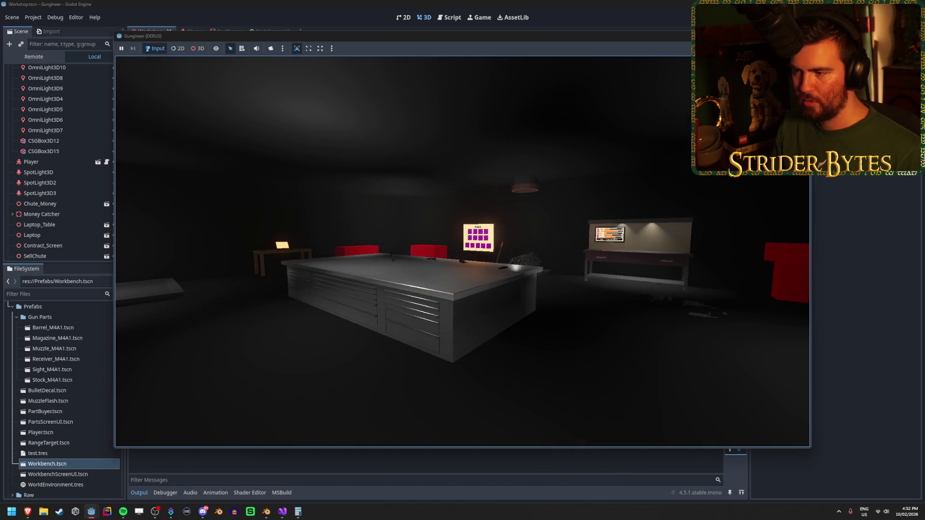
pyautogui.press('a')
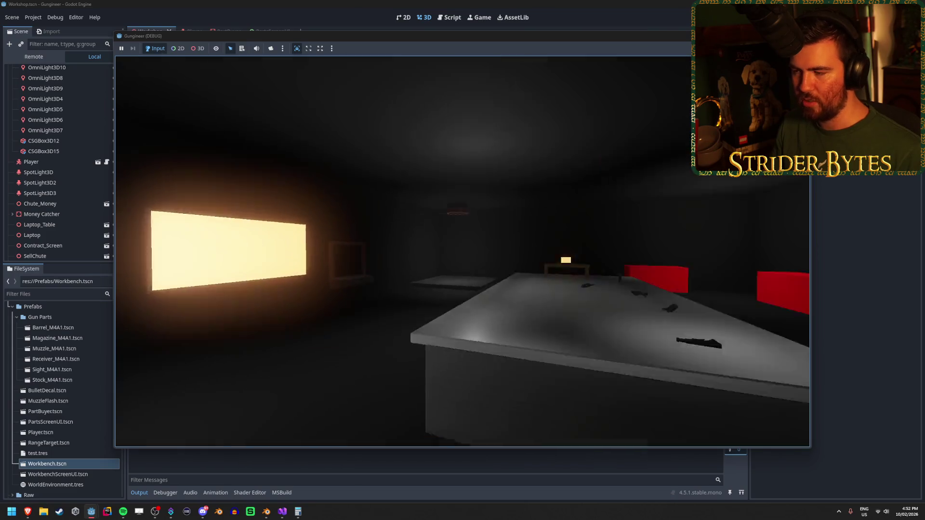
pyautogui.moveTo(463, 250)
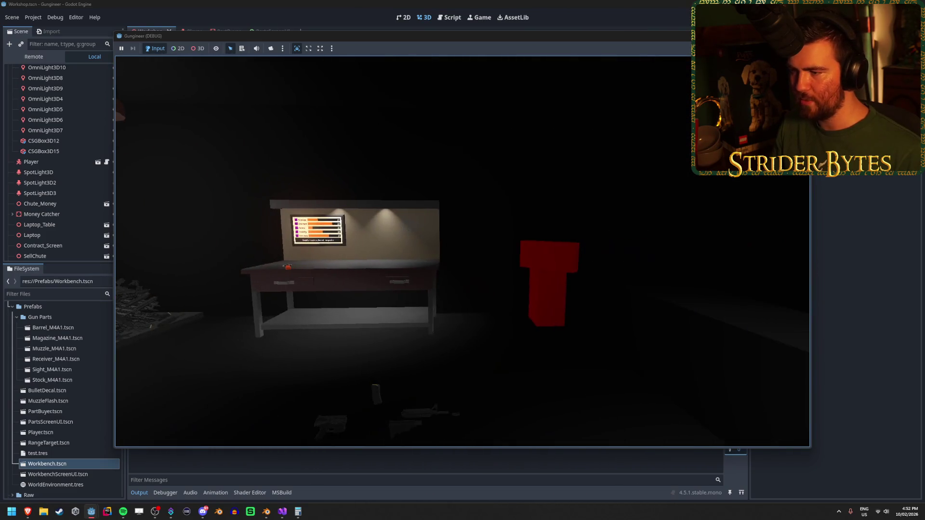
pyautogui.press('s')
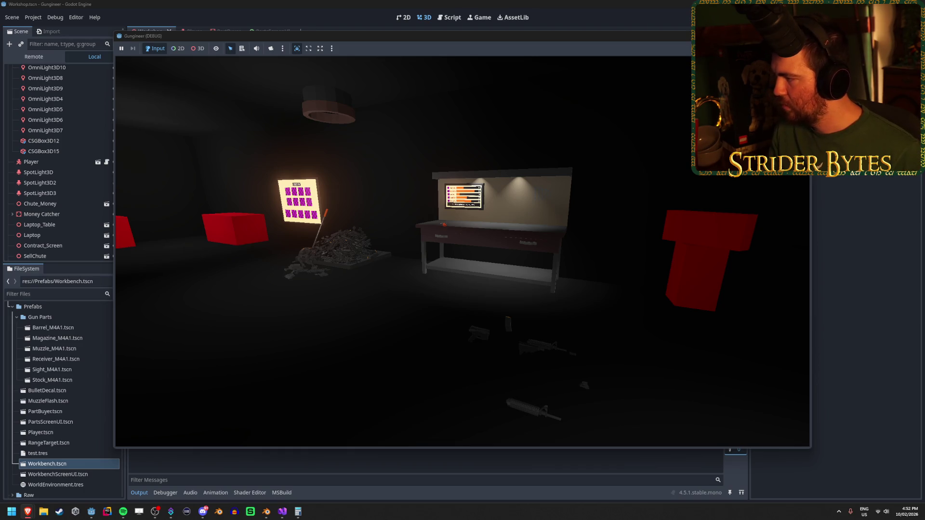
# Walk the player around the long table to the red boxes and laptop table.
pyautogui.press('w')
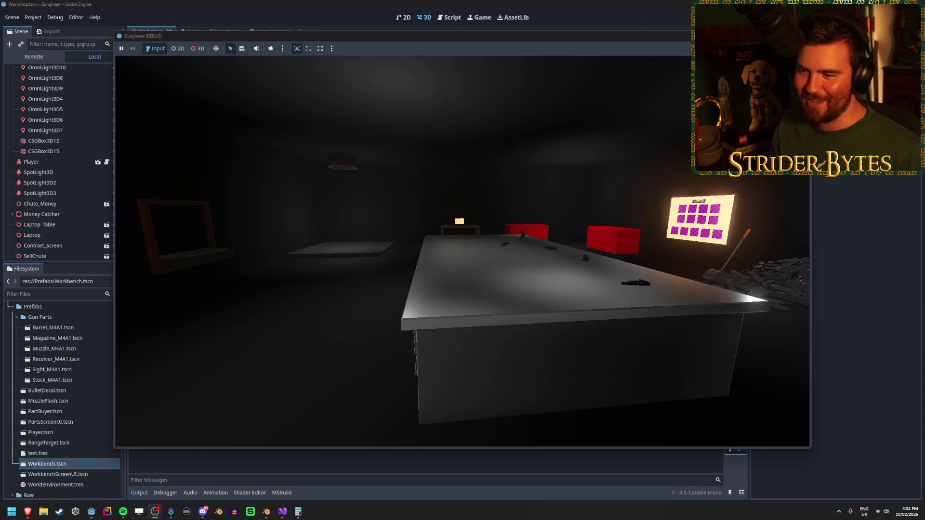
pyautogui.press('w')
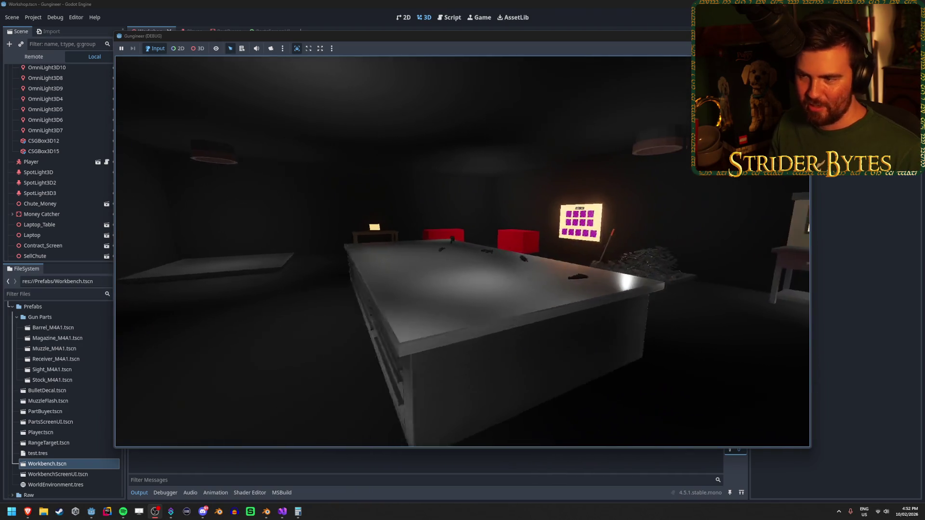
pyautogui.press('w')
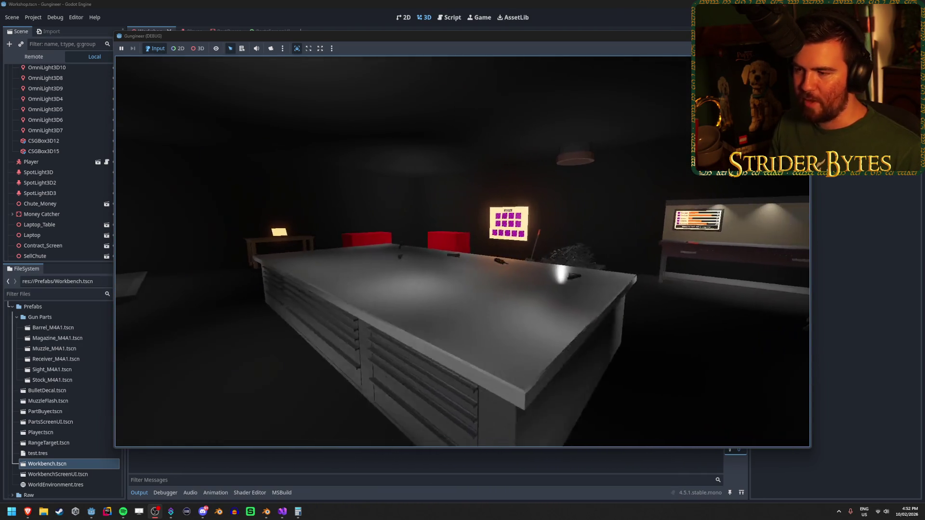
pyautogui.press('w')
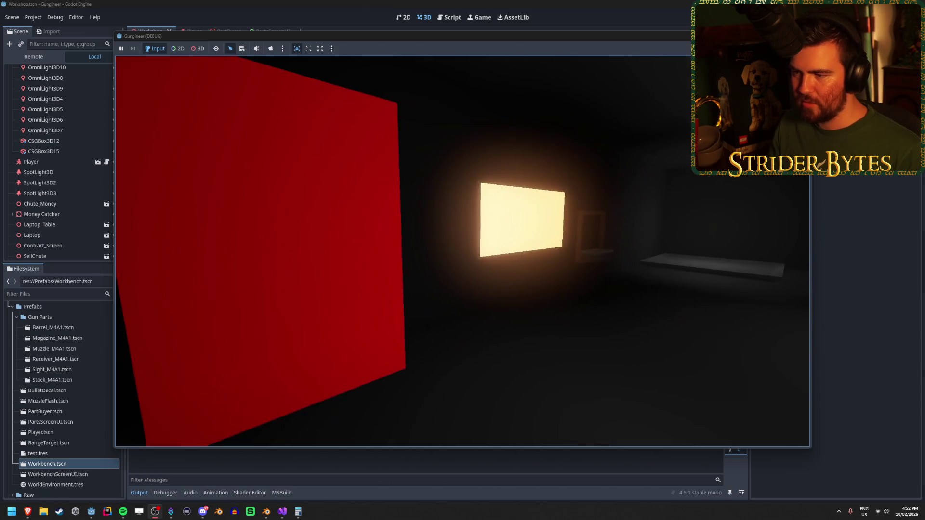
pyautogui.press('w')
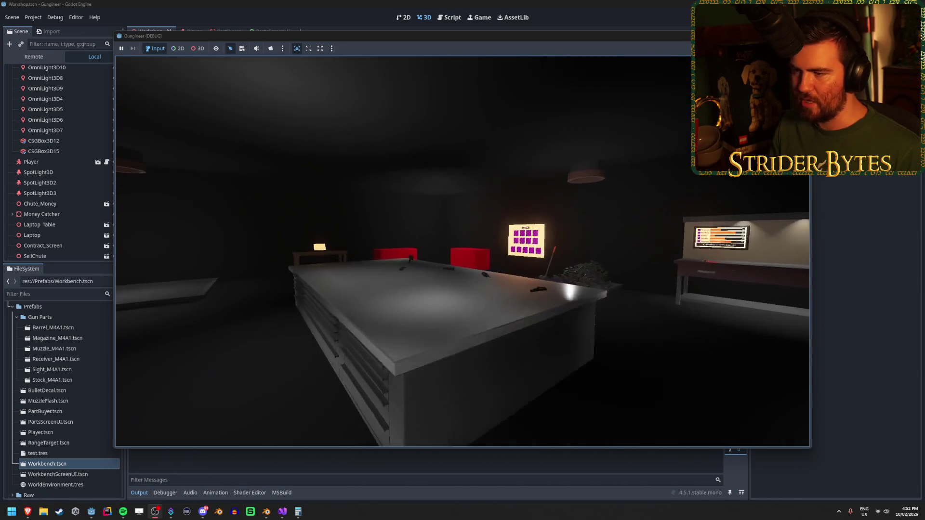
pyautogui.press('w')
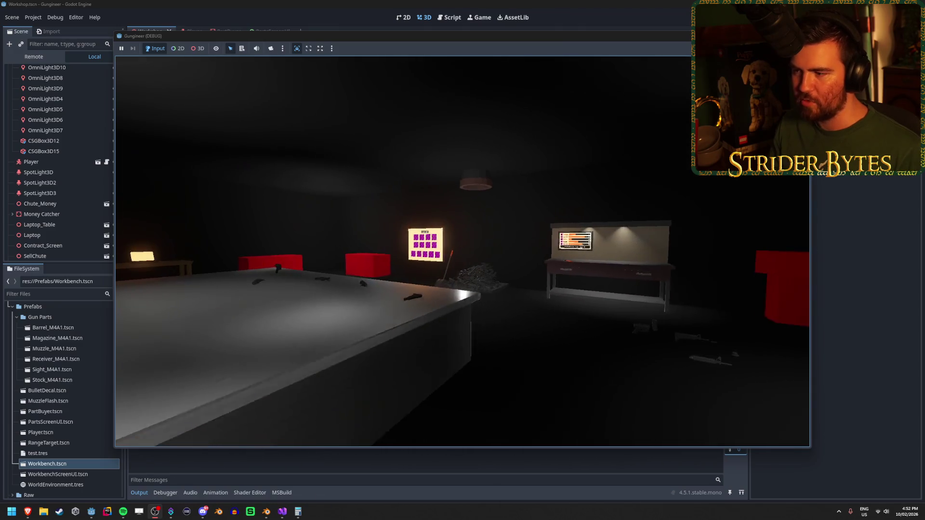
# Turn toward the lit parts board and the workbench's stats screen.
pyautogui.press('w')
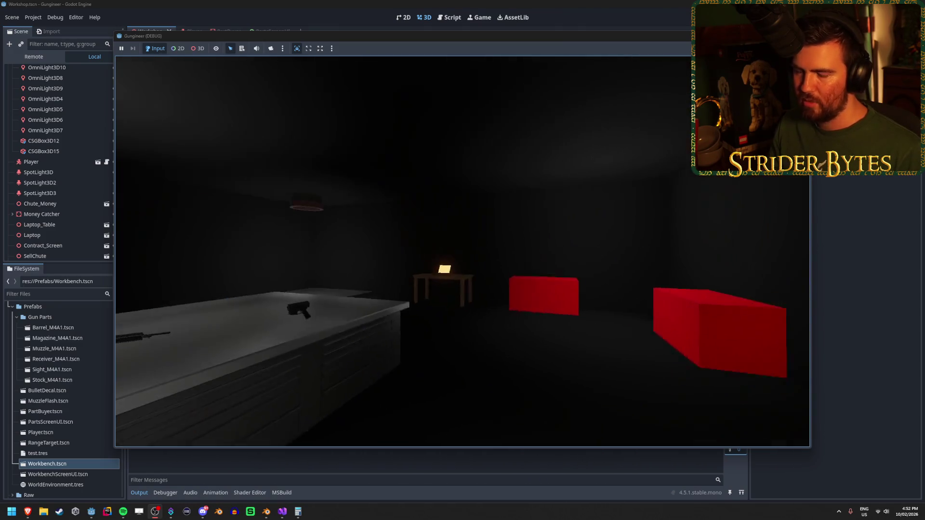
pyautogui.press('w')
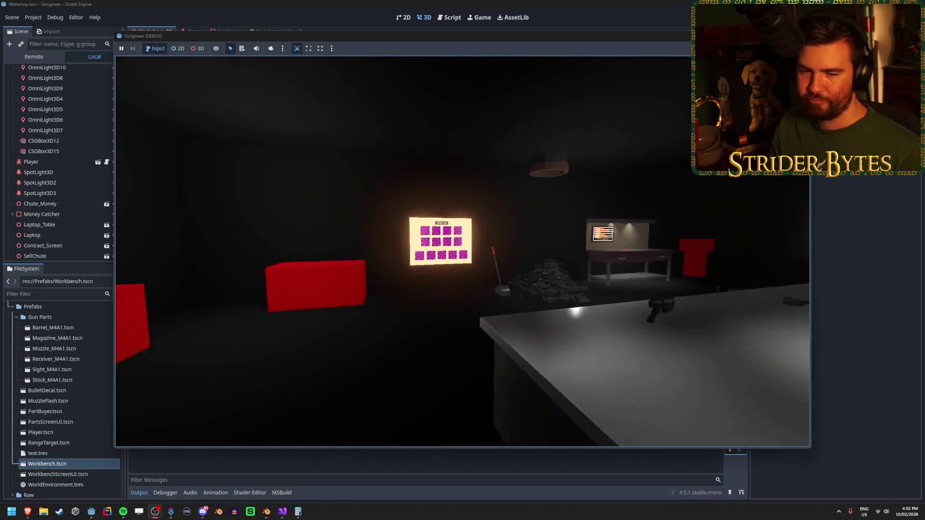
pyautogui.press('w')
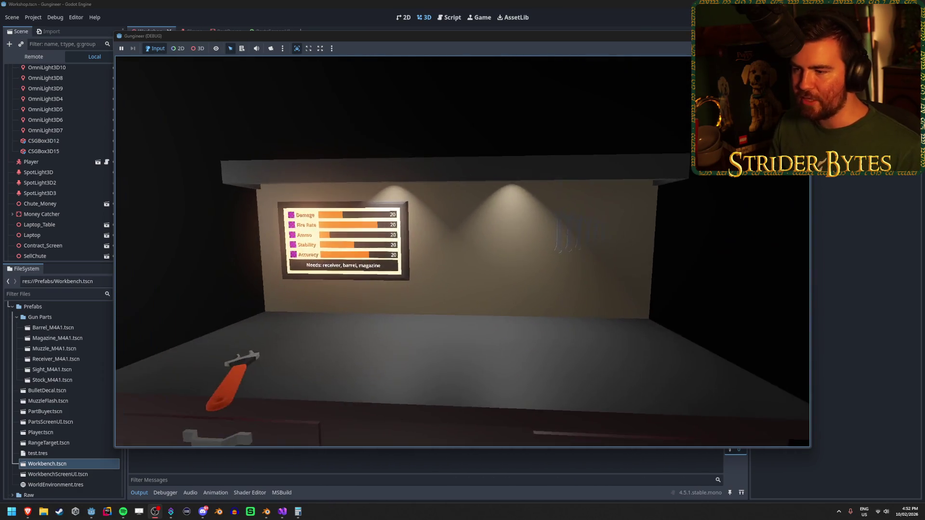
pyautogui.press('w')
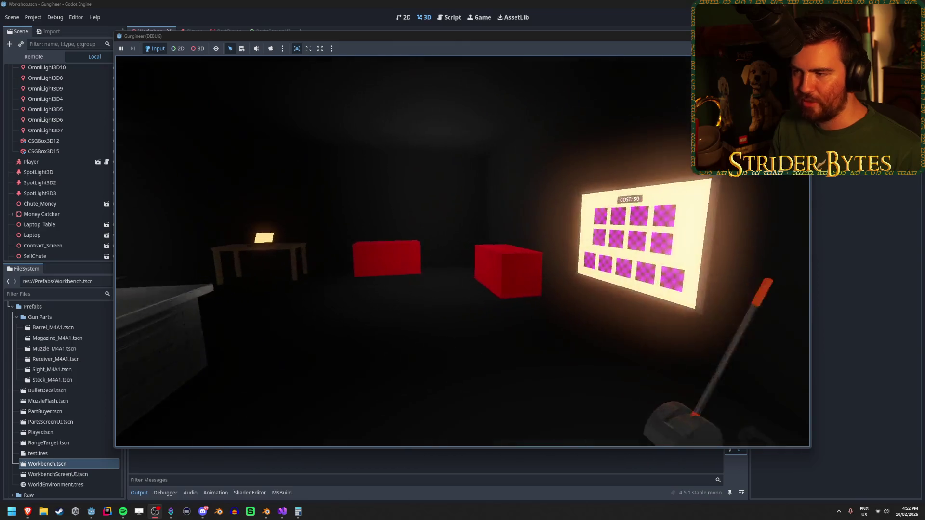
# Sweep past the laptop table toward the workbench and scrap pile, then back away from the gun table.
pyautogui.press('w')
pyautogui.press('w')
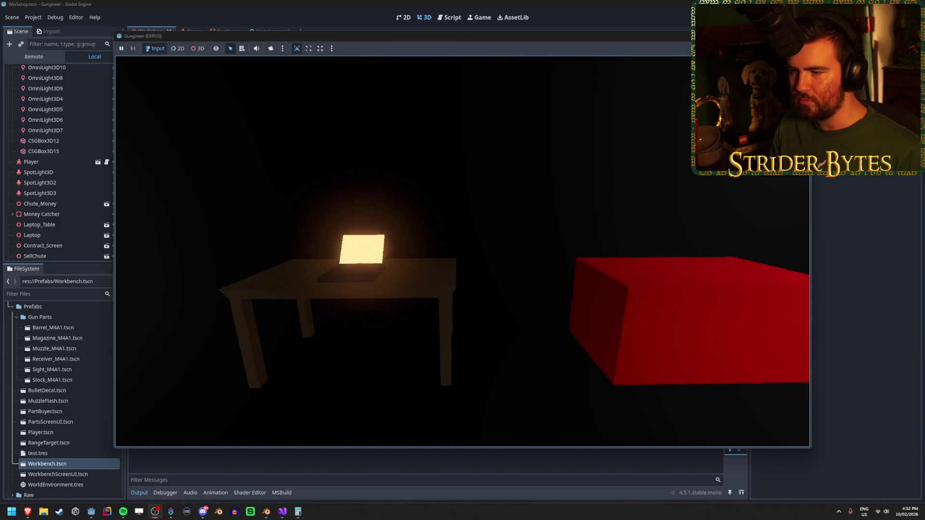
pyautogui.press('w')
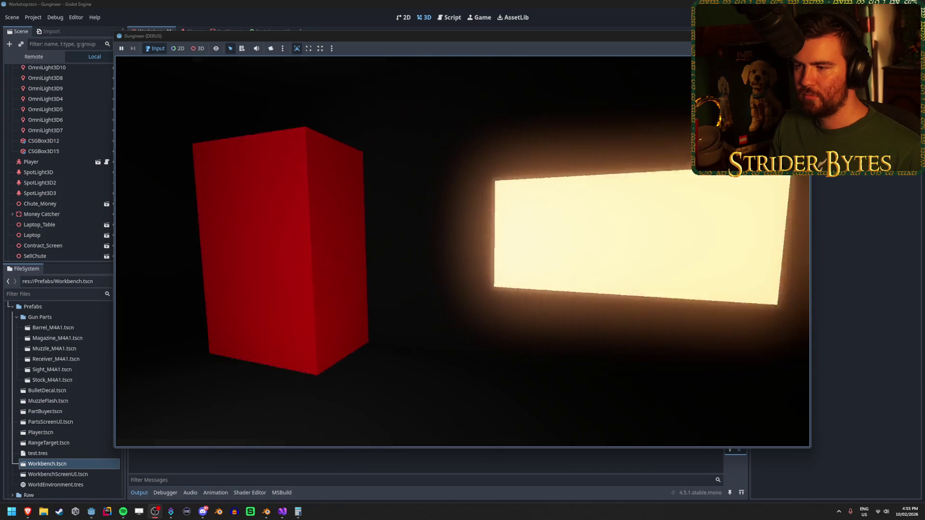
pyautogui.press('w')
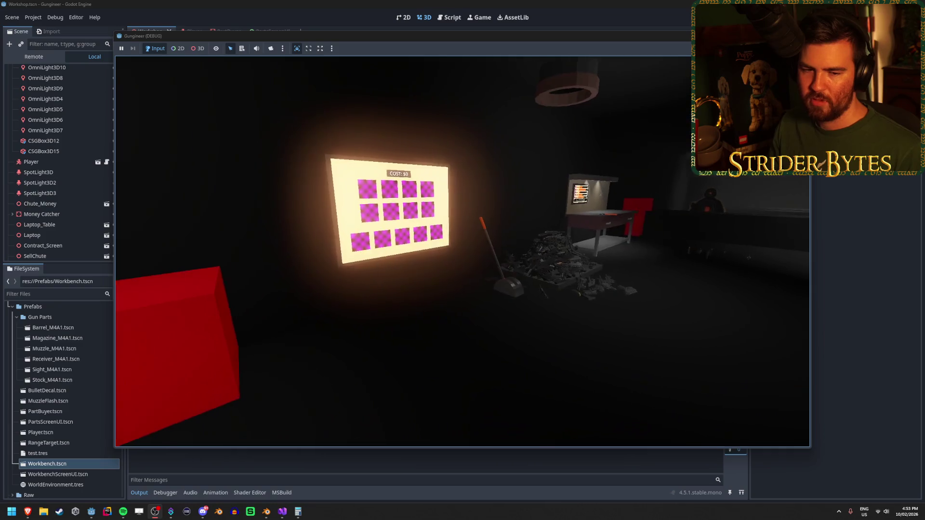
pyautogui.press('w')
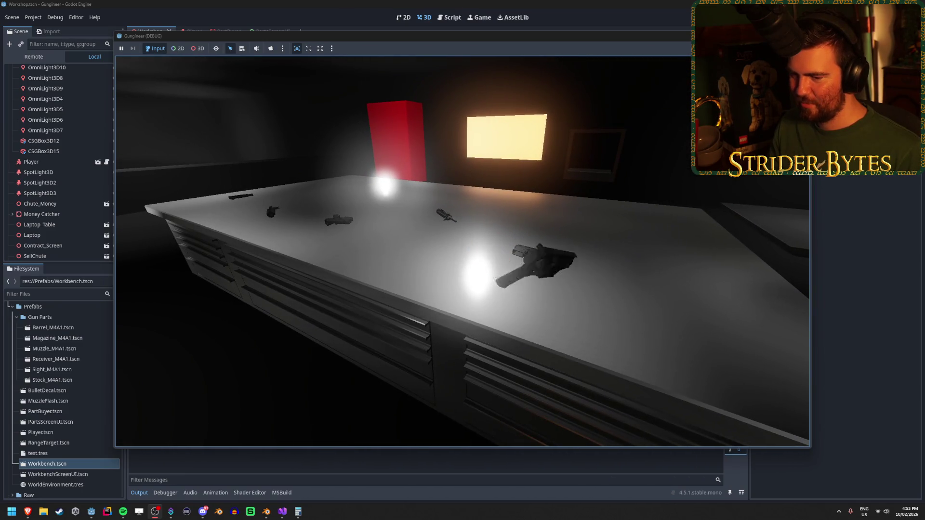
pyautogui.press('s')
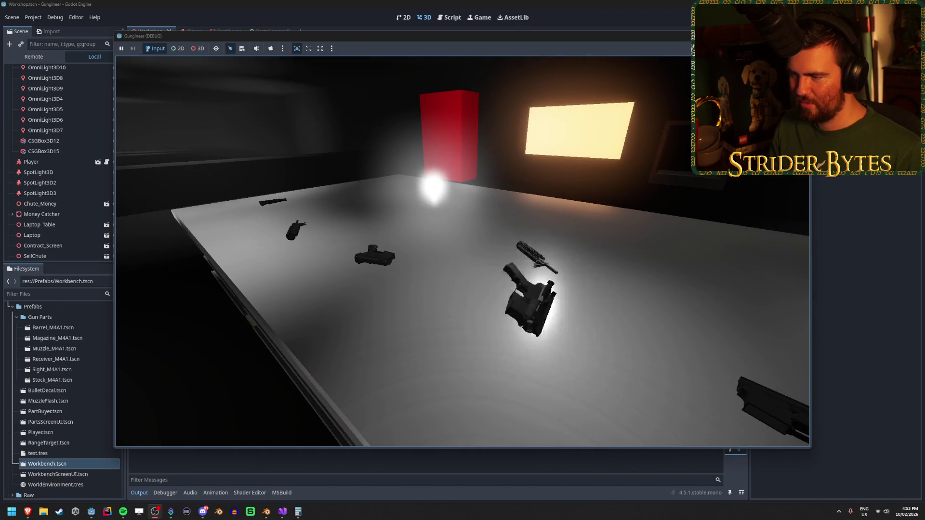
# Revisit the COST: $0 screen, then walk up to the scrap pile of parts.
pyautogui.press('w')
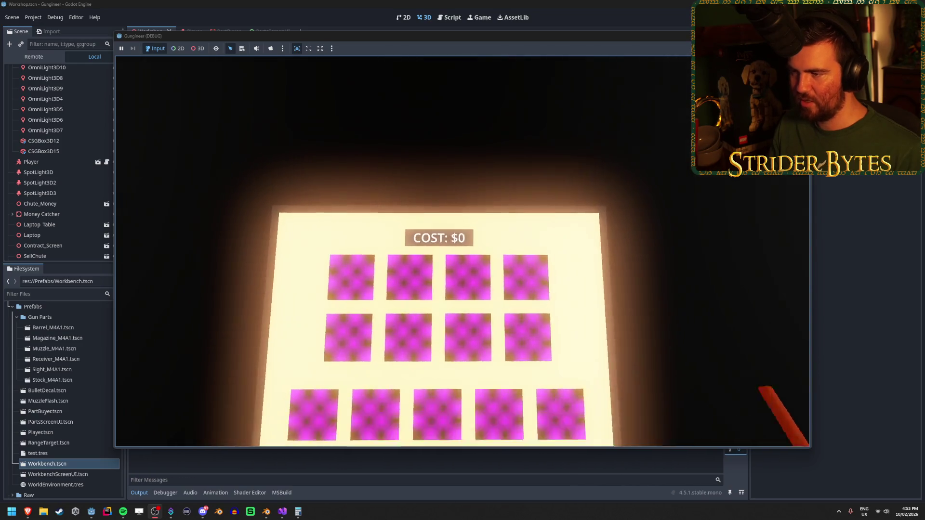
pyautogui.press('s')
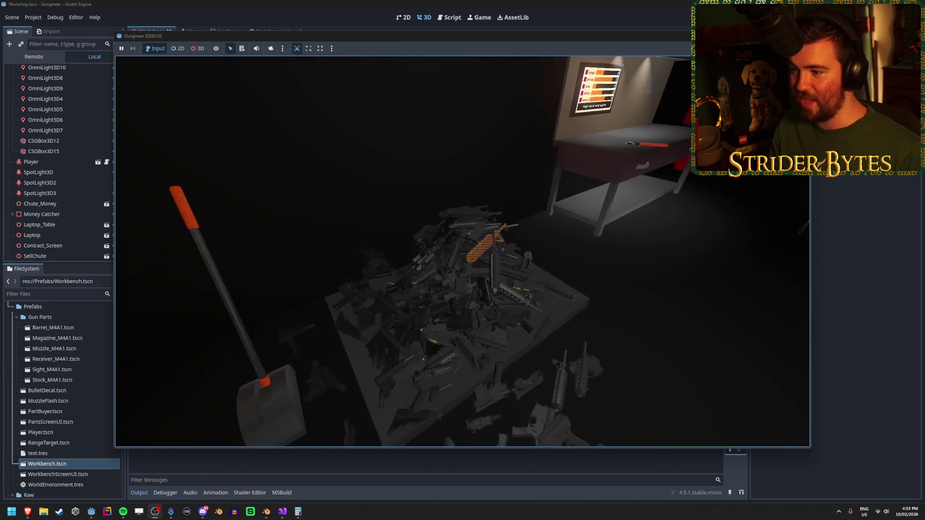
pyautogui.press('w')
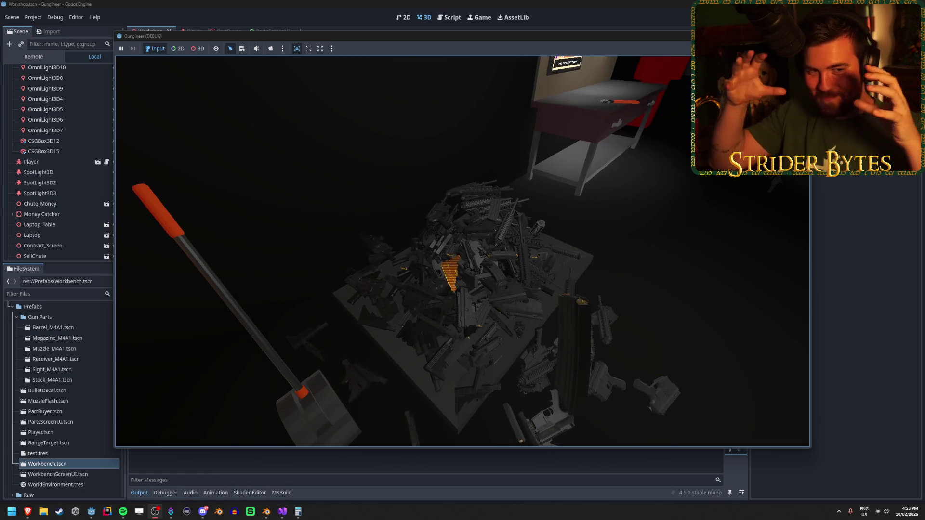
pyautogui.press('s')
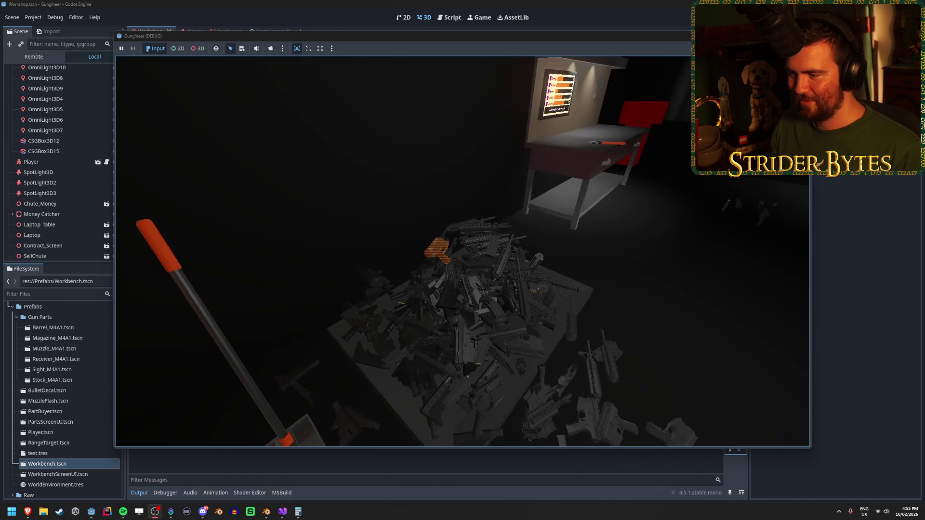
# Pull back from the scrap pile and walk over to look at the parts on the counter.
pyautogui.press('s')
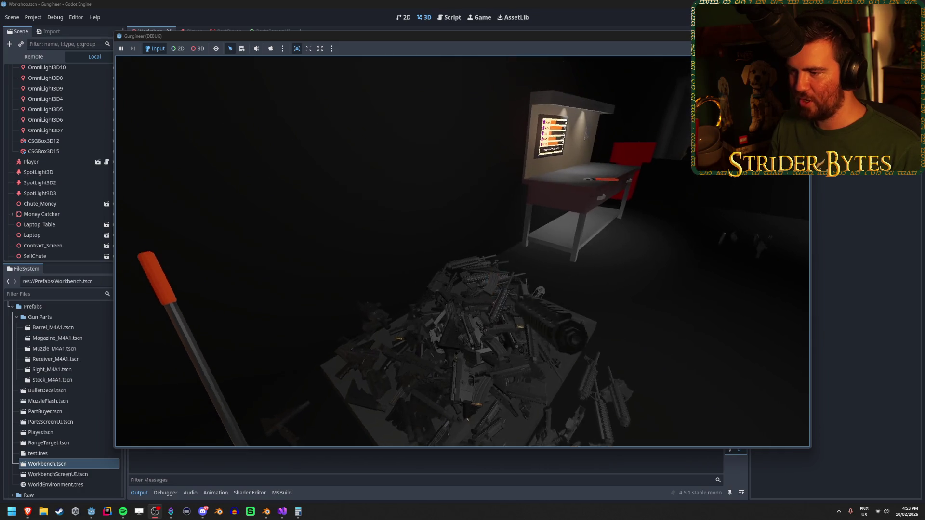
pyautogui.press('s')
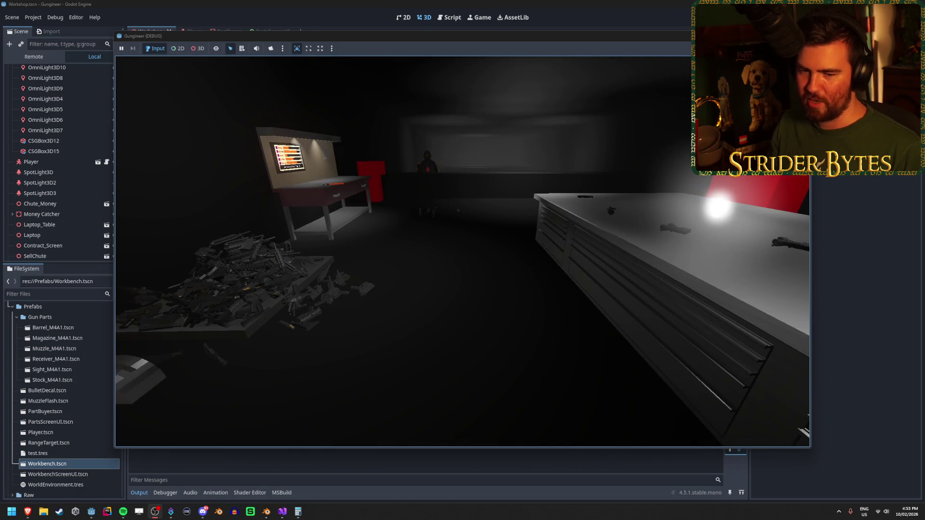
pyautogui.press('w')
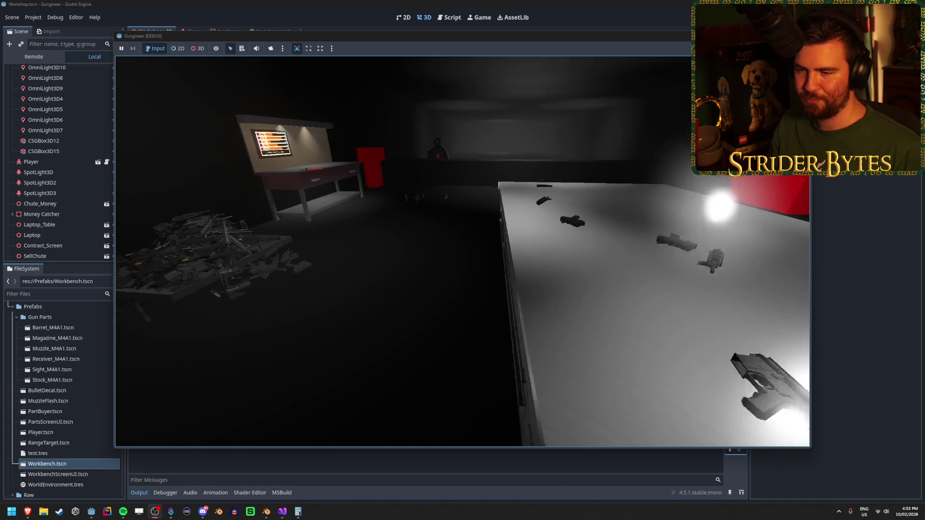
pyautogui.press('w')
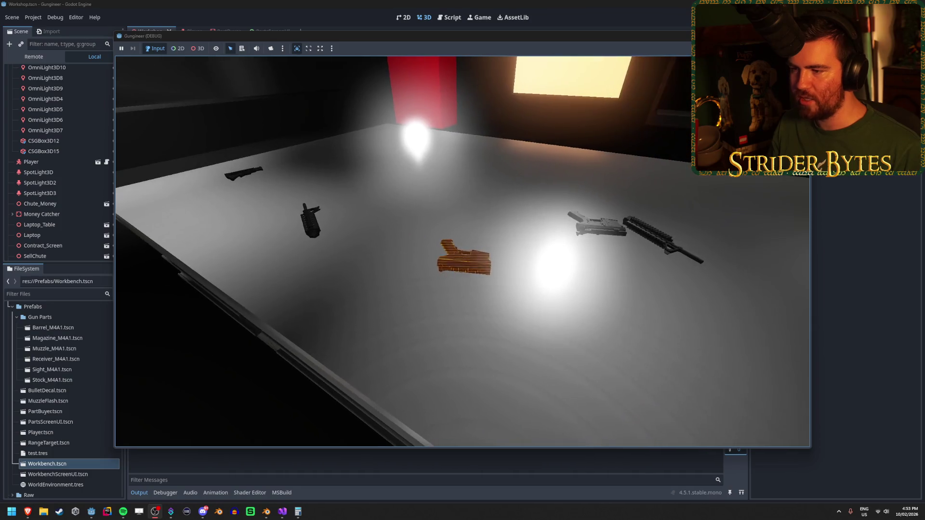
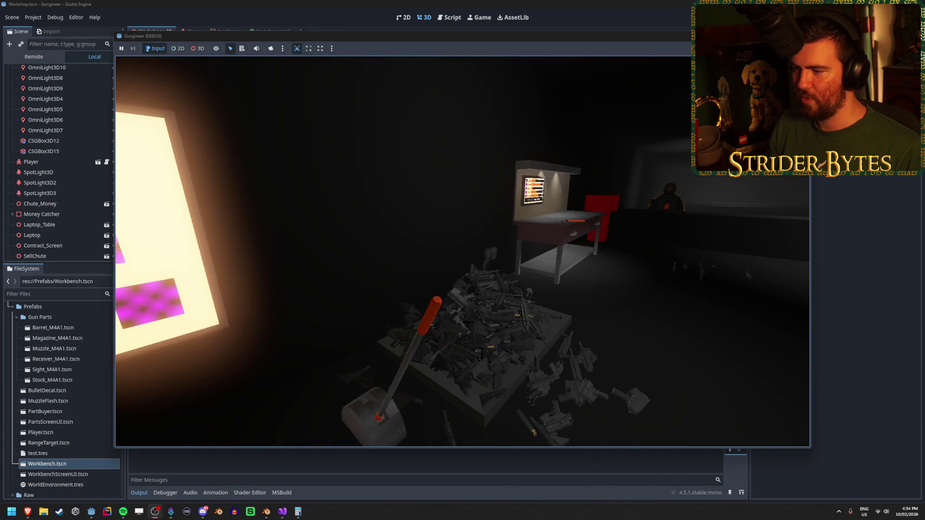
# Grab a gun part from the scrap pile and bring it to the workbench.
pyautogui.press('w')
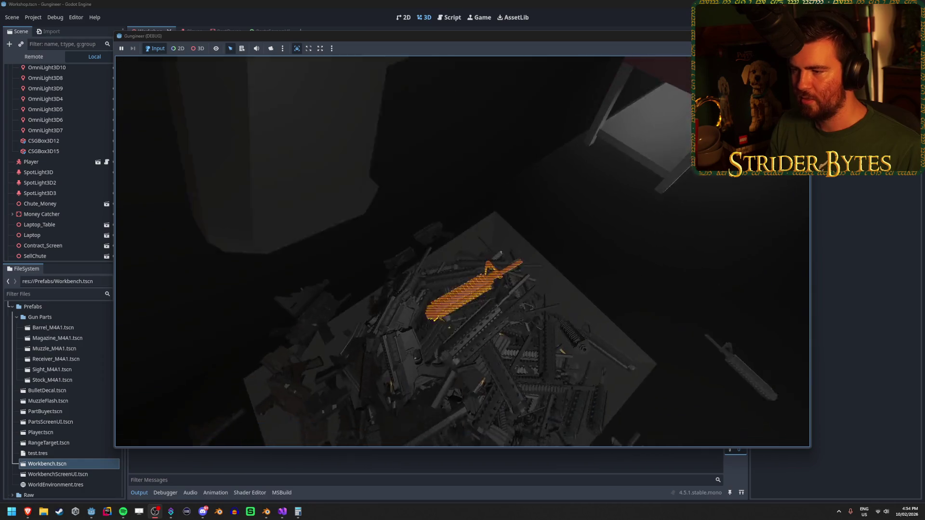
pyautogui.press('e')
pyautogui.press('e')
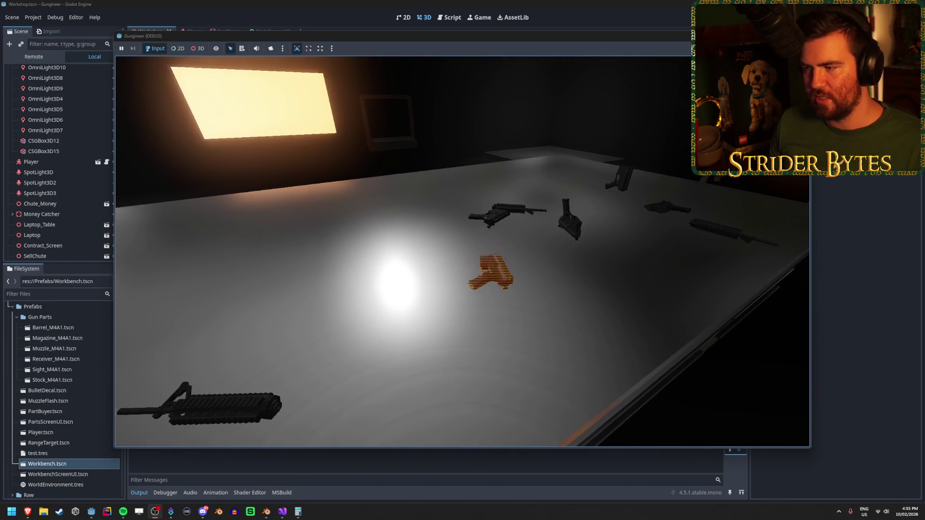
# Set the receiver on the table, then grab it again from the tabletop.
pyautogui.press('e')
pyautogui.press('e')
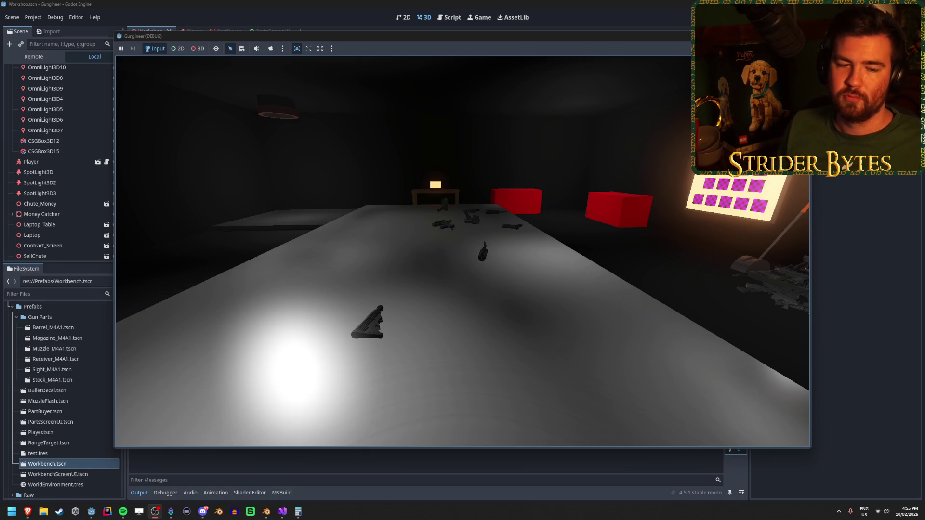
pyautogui.moveTo(463, 251)
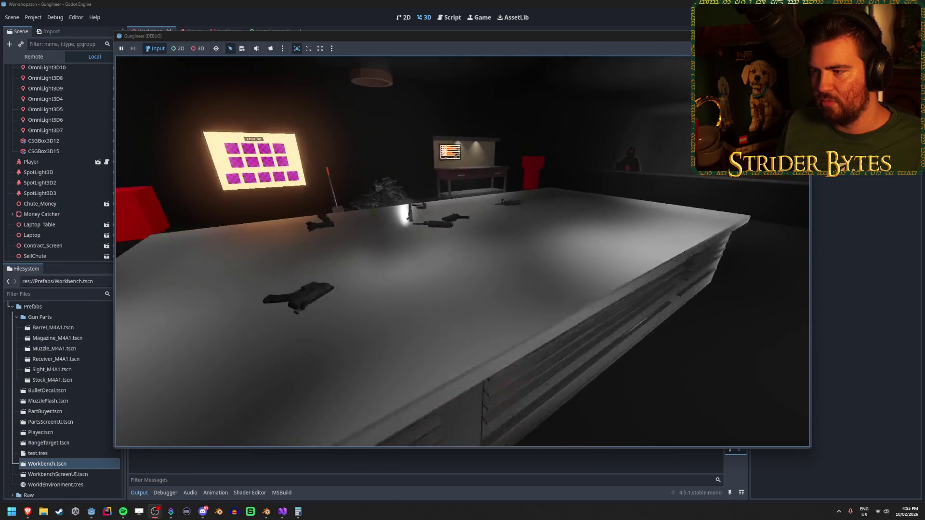
pyautogui.click(462, 251)
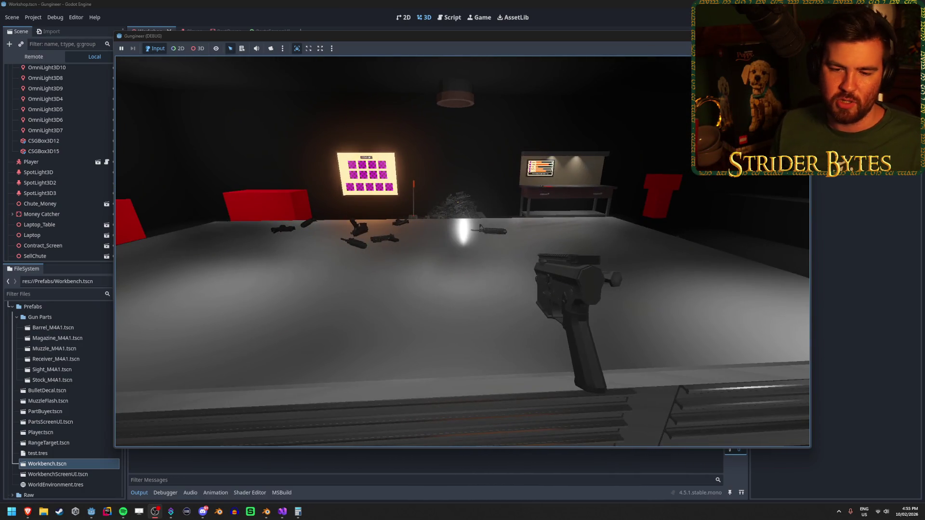
# Shift the receiver sideways along the table, put it down, and head back toward the gun pile.
pyautogui.press('s')
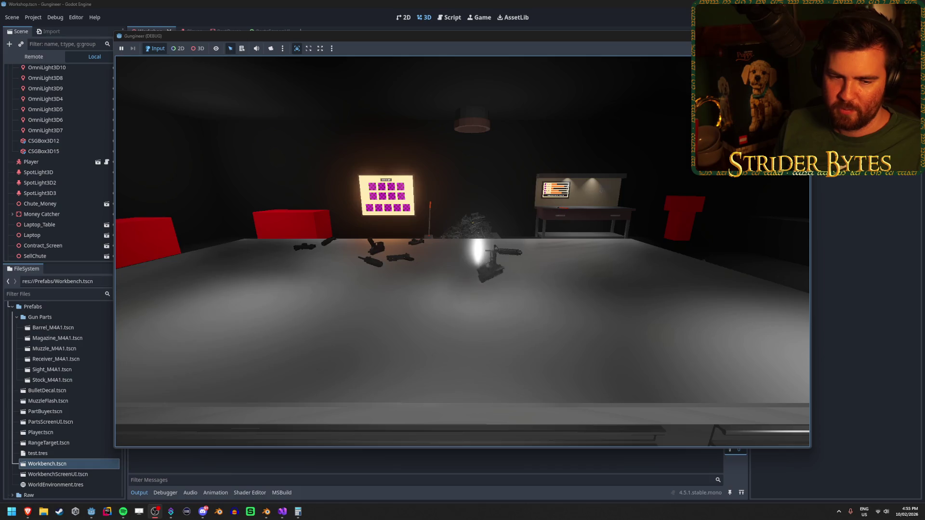
pyautogui.press('a')
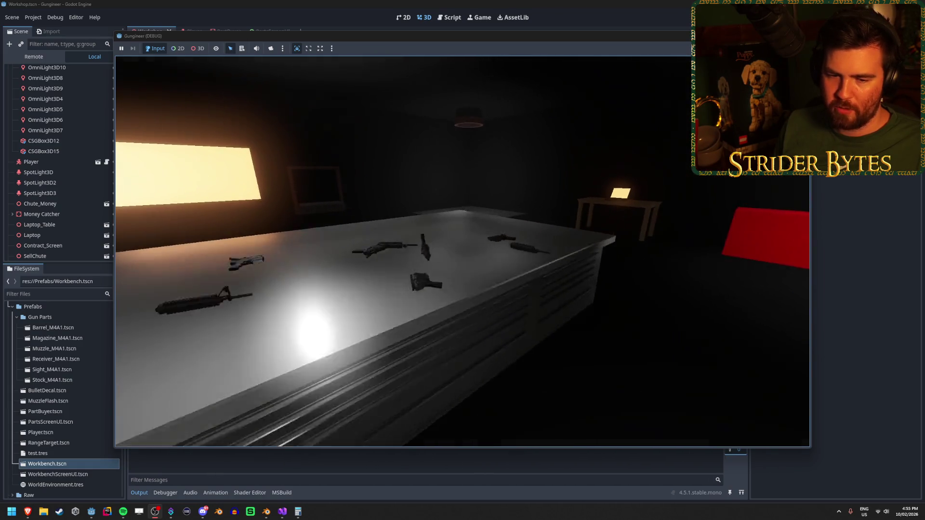
pyautogui.press('w')
pyautogui.press('w')
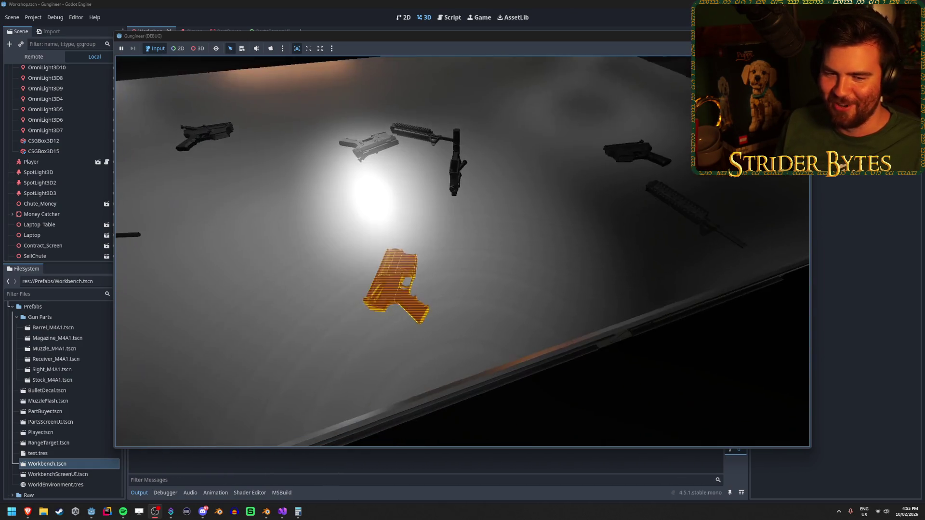
pyautogui.press('s')
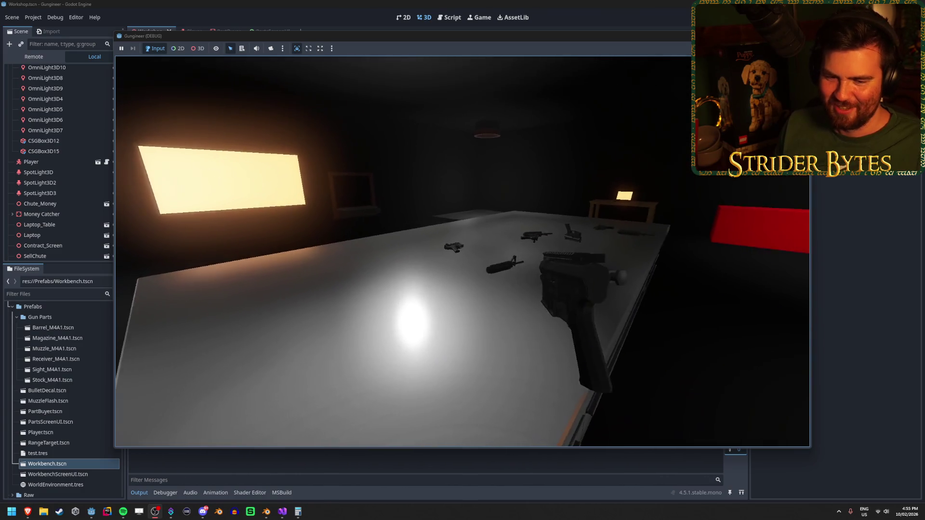
pyautogui.press('w')
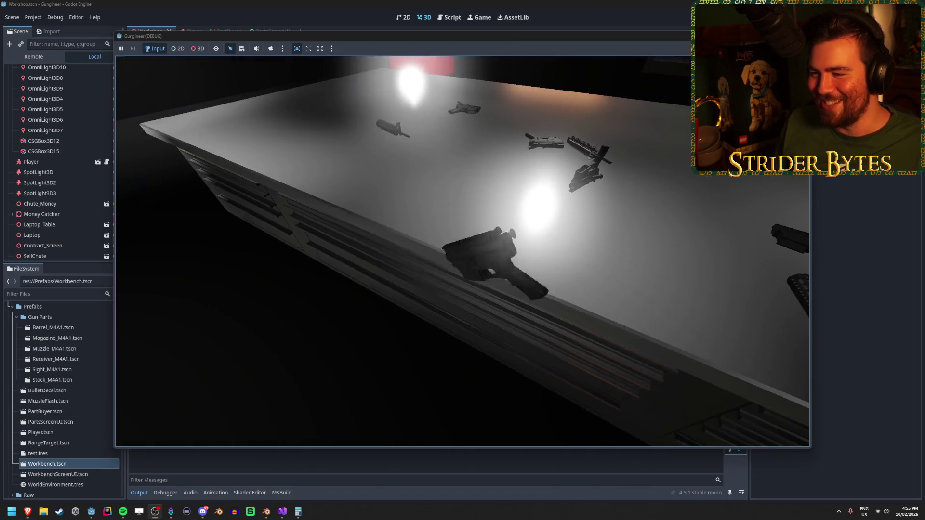
pyautogui.press('e')
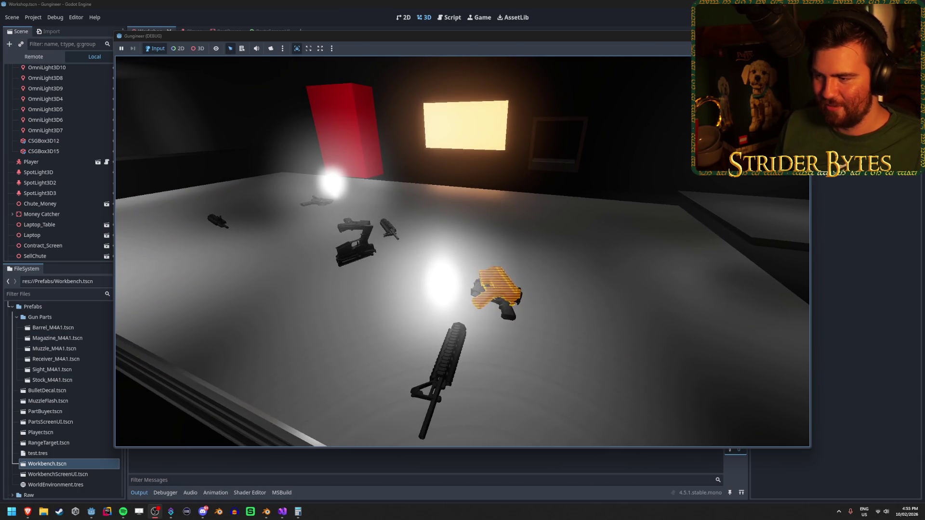
pyautogui.press('a')
pyautogui.press('s')
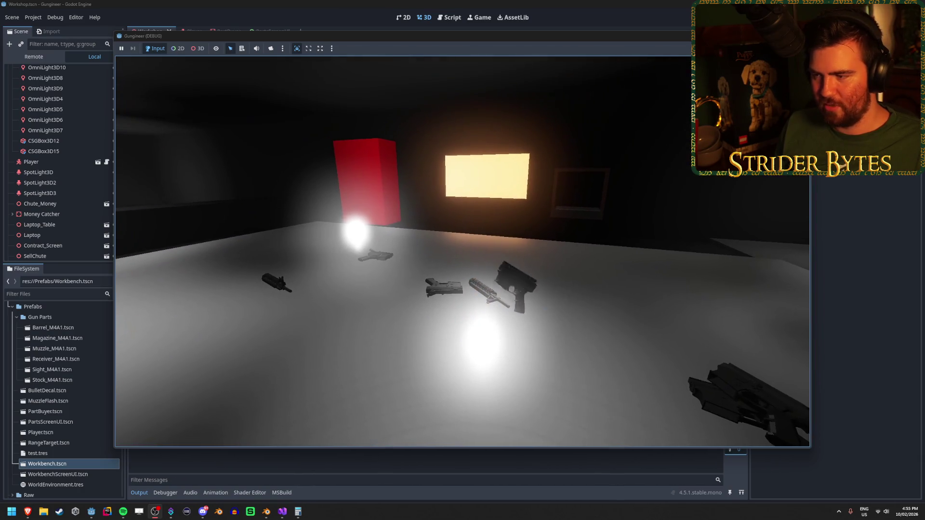
pyautogui.press('s')
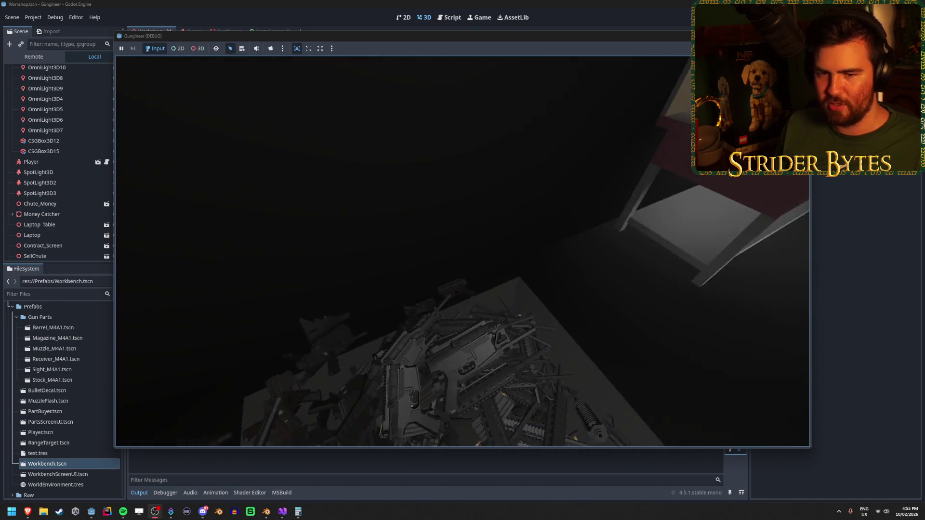
# Move between the scrap pile and workbench and pick up the rifle barrel part.
pyautogui.press('s')
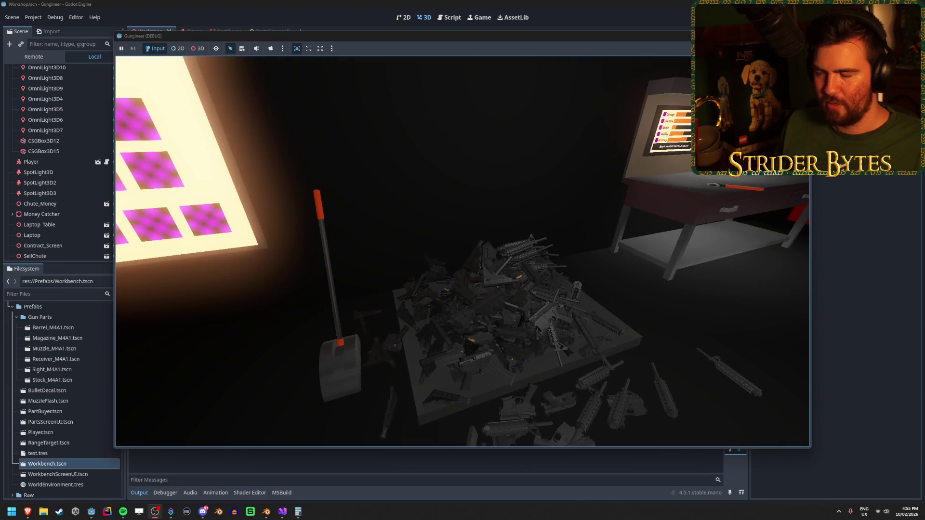
pyautogui.press('w')
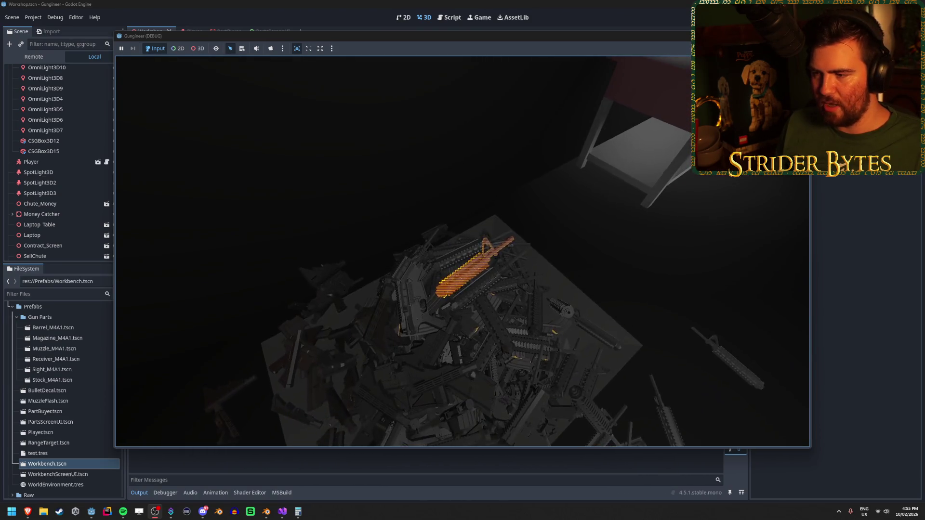
pyautogui.press('s')
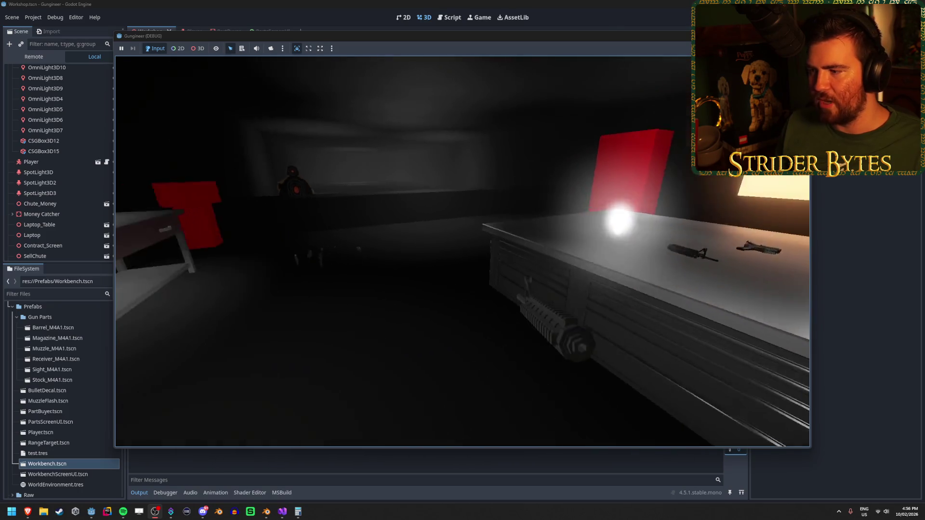
pyautogui.press('s')
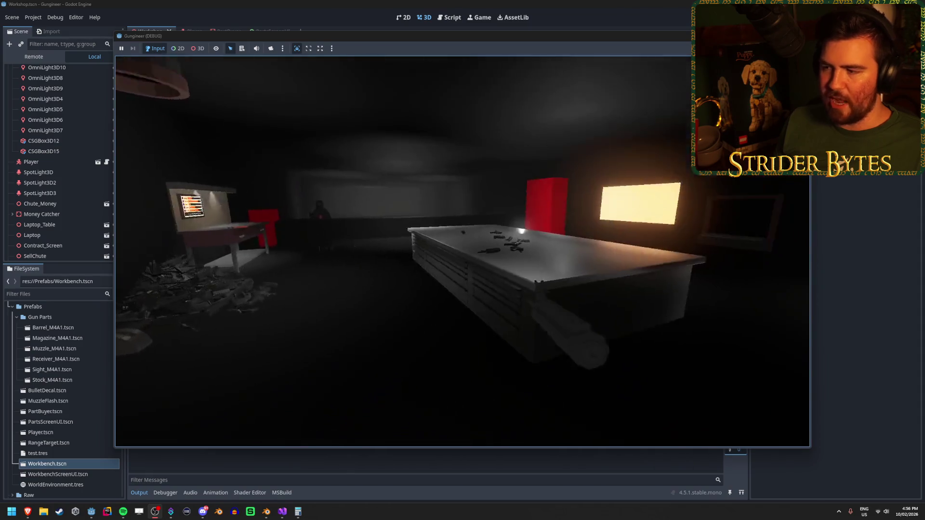
pyautogui.press('w')
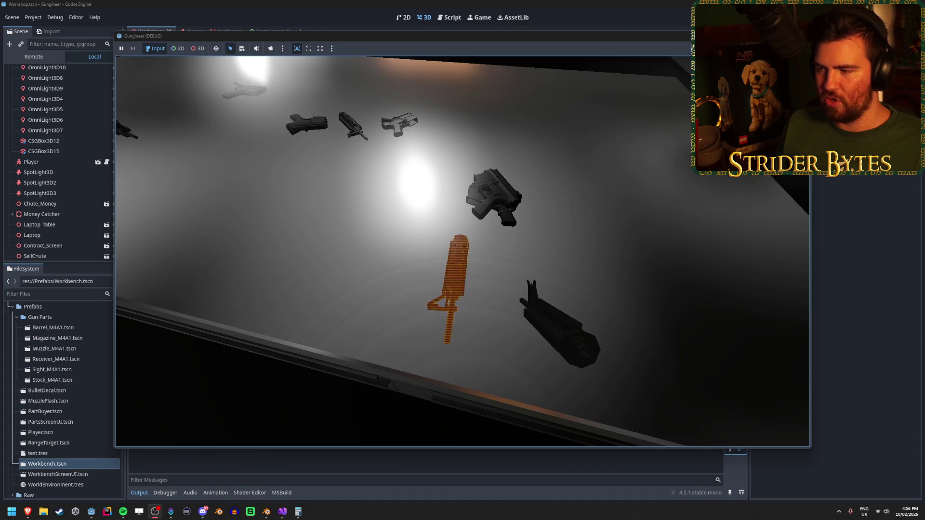
pyautogui.press('s')
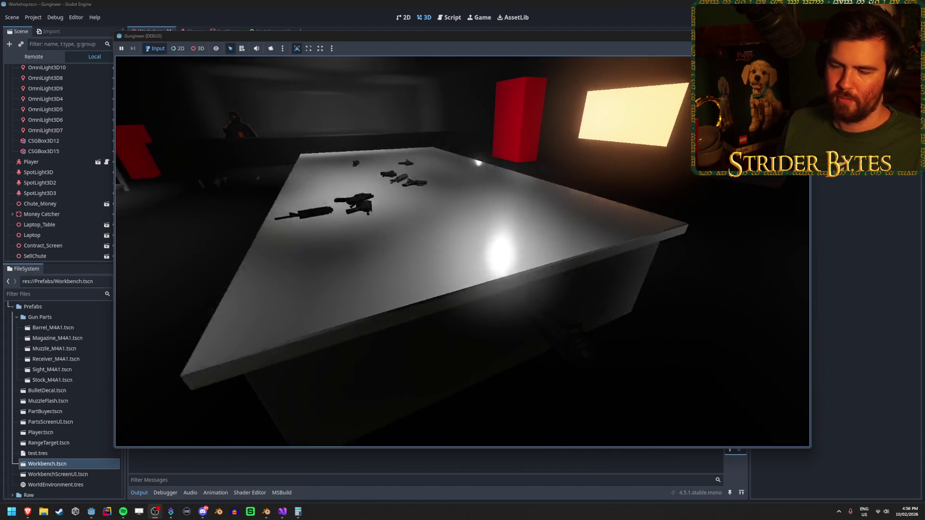
pyautogui.press('w')
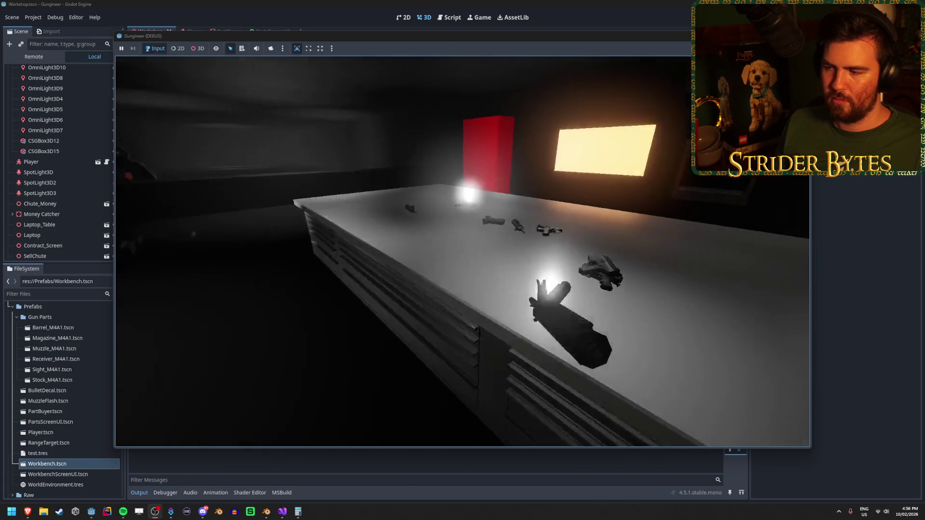
pyautogui.press('s')
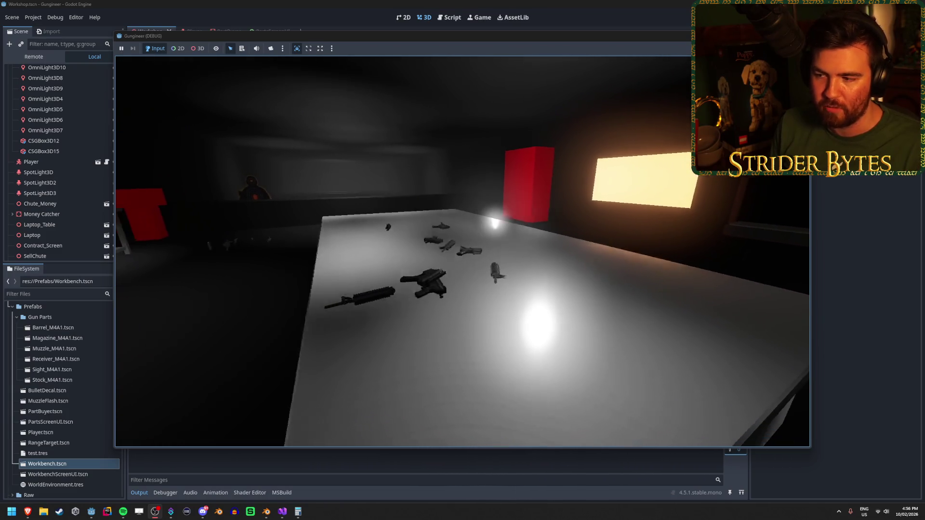
pyautogui.press('e')
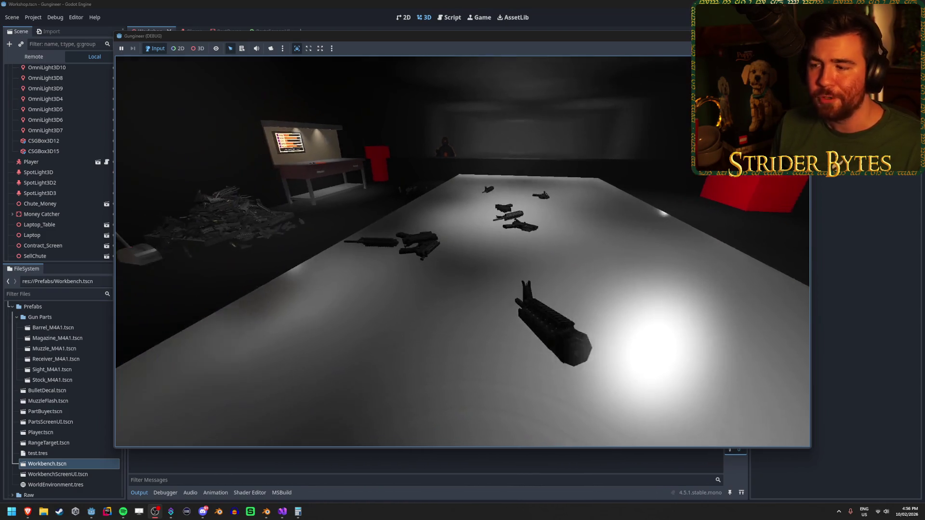
# Bring the barrel closer, then snap the magazine hologram under the receiver into place.
pyautogui.press('w')
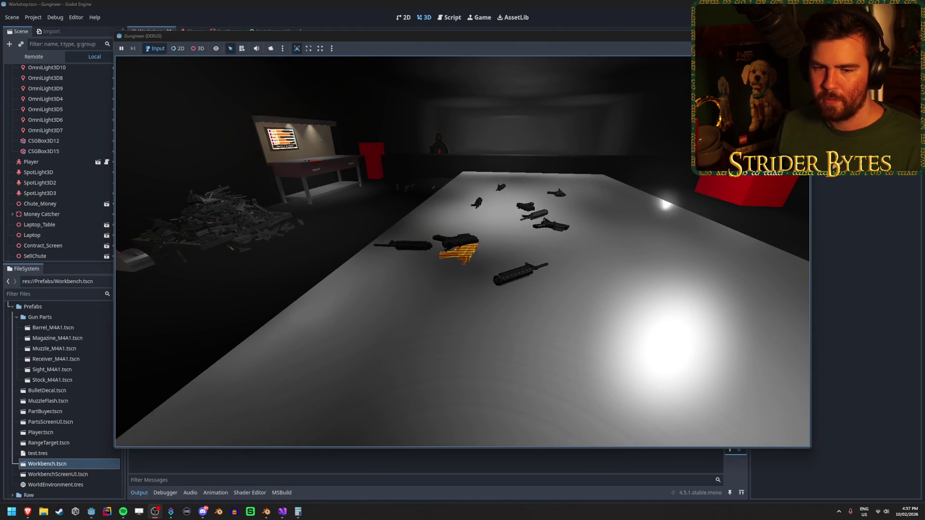
pyautogui.click(463, 251)
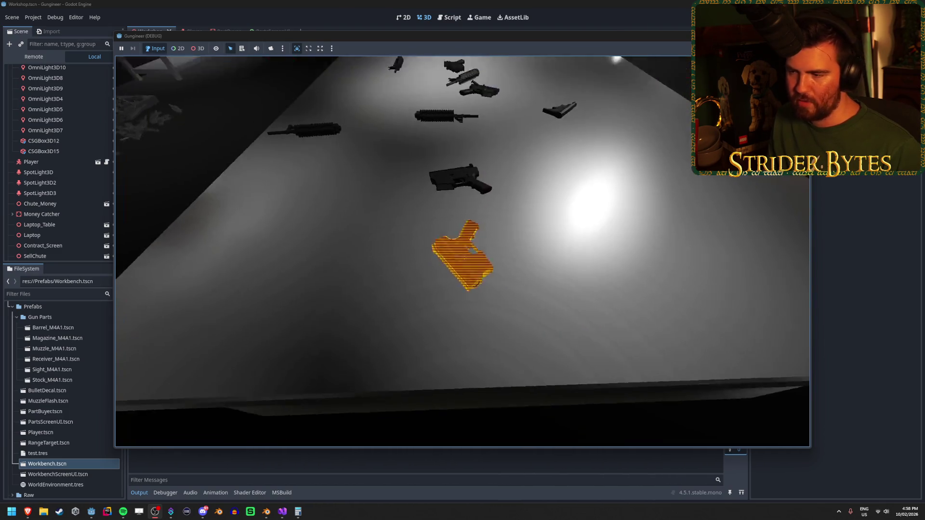
pyautogui.press('e')
pyautogui.press('w')
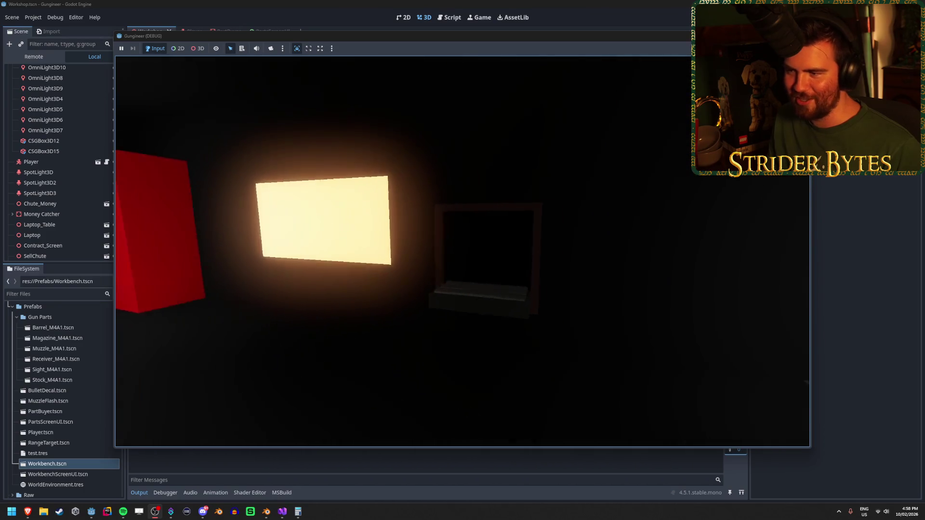
pyautogui.press('s')
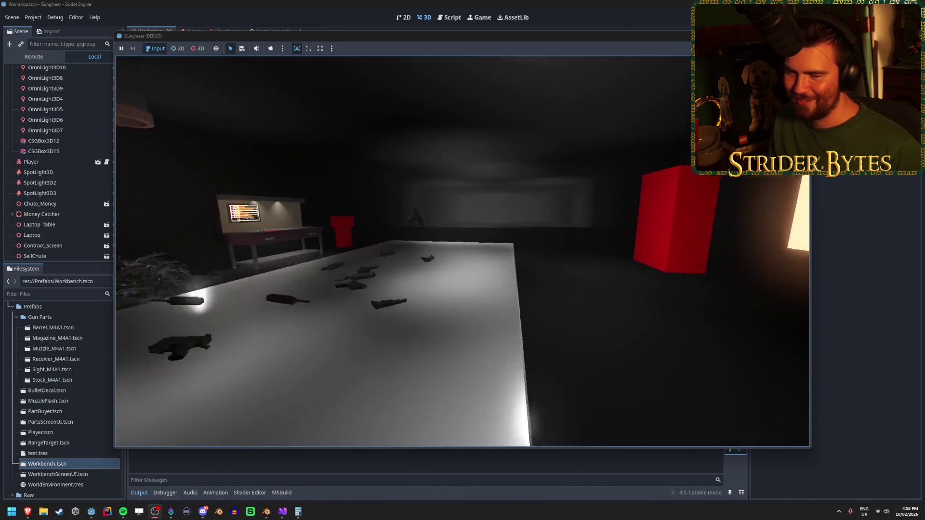
pyautogui.press('w')
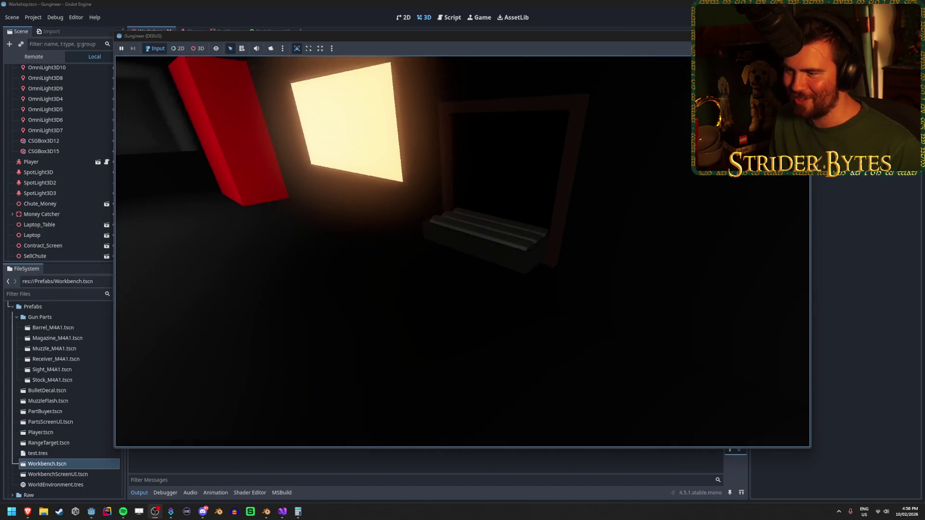
pyautogui.press('s')
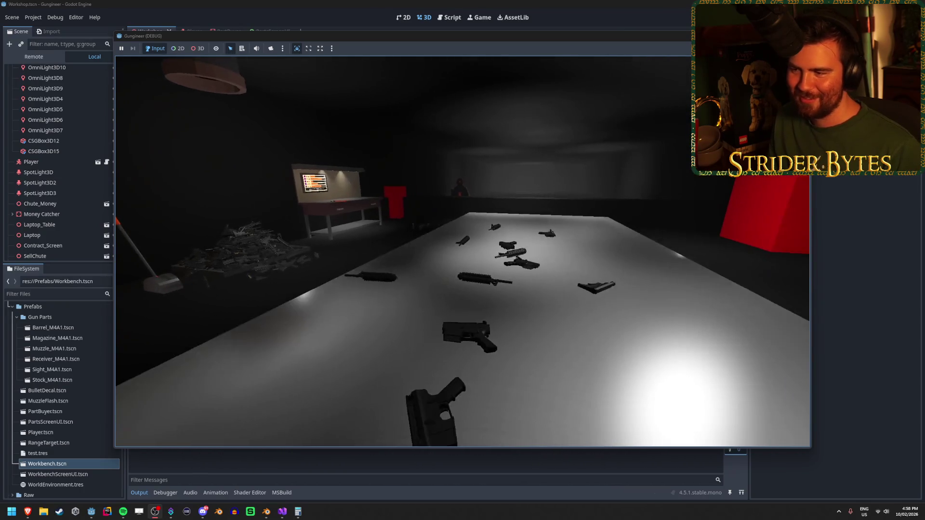
pyautogui.press('w')
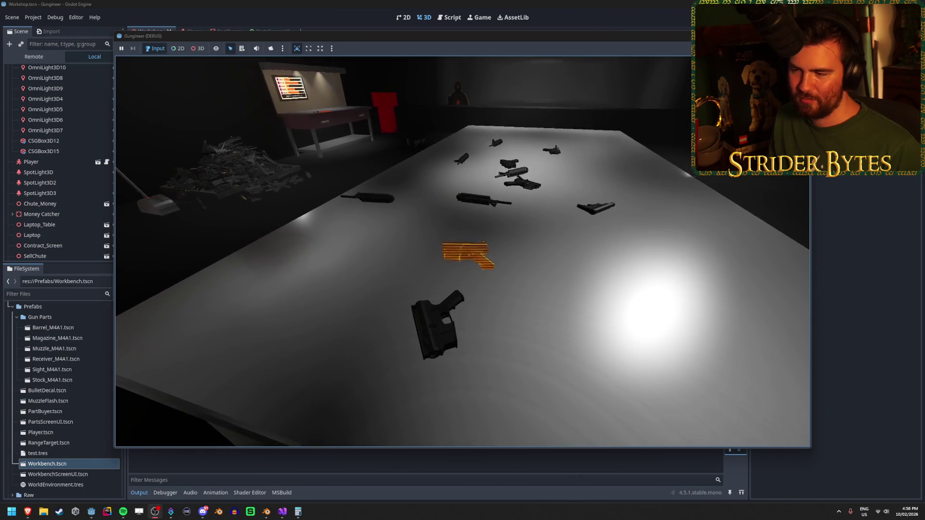
pyautogui.press('s')
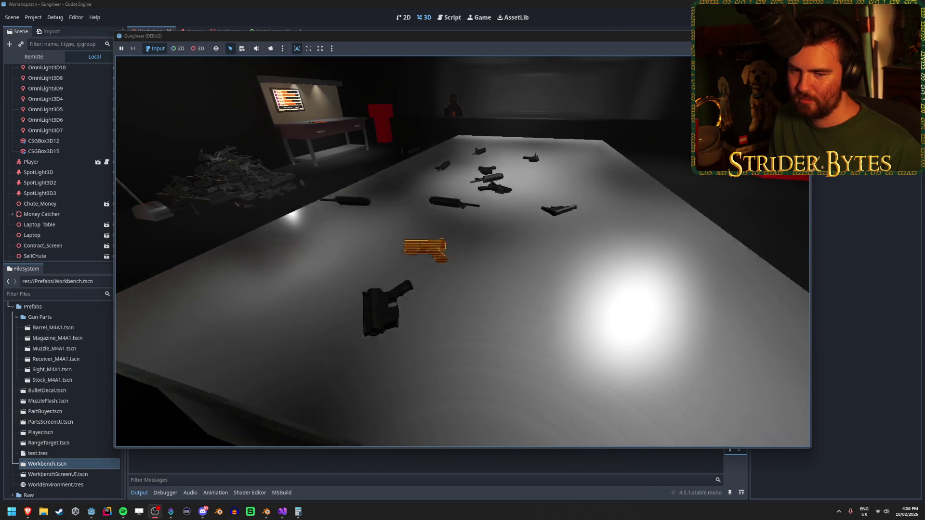
pyautogui.press('w')
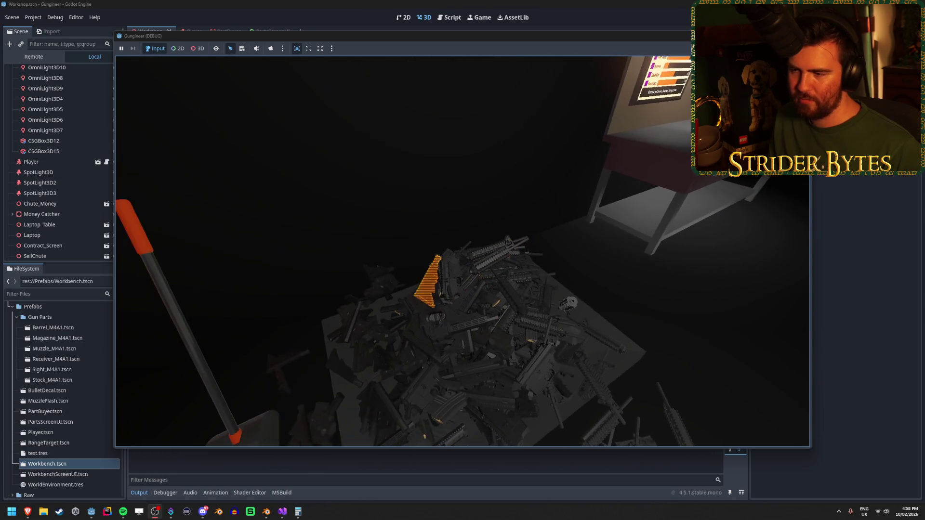
pyautogui.press('s')
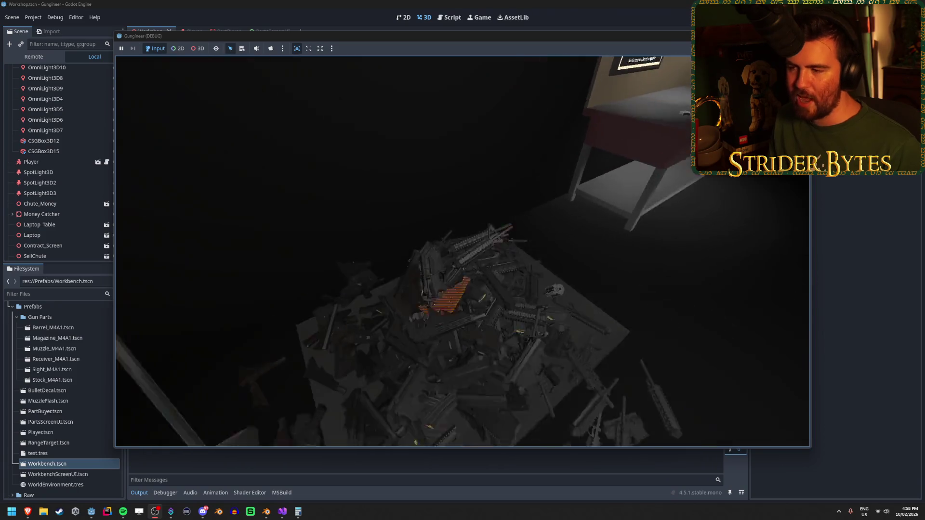
pyautogui.press('w')
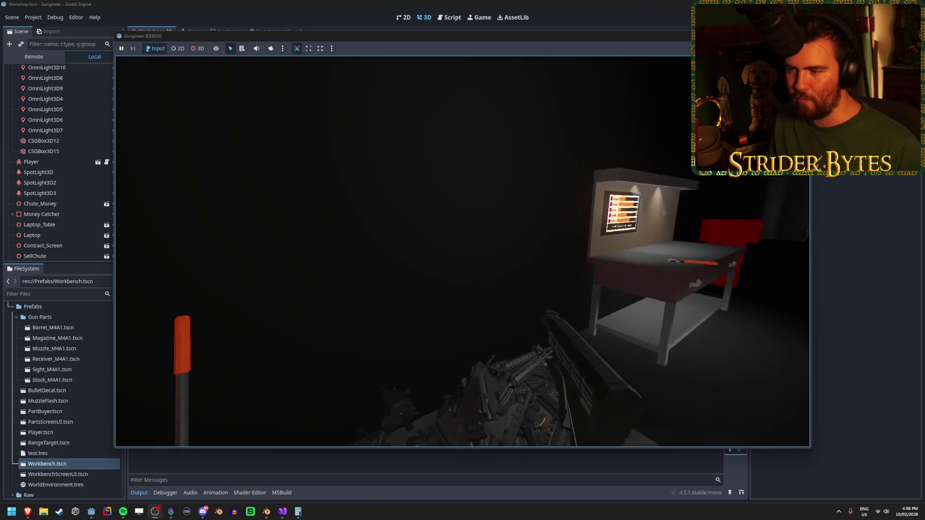
pyautogui.press('s')
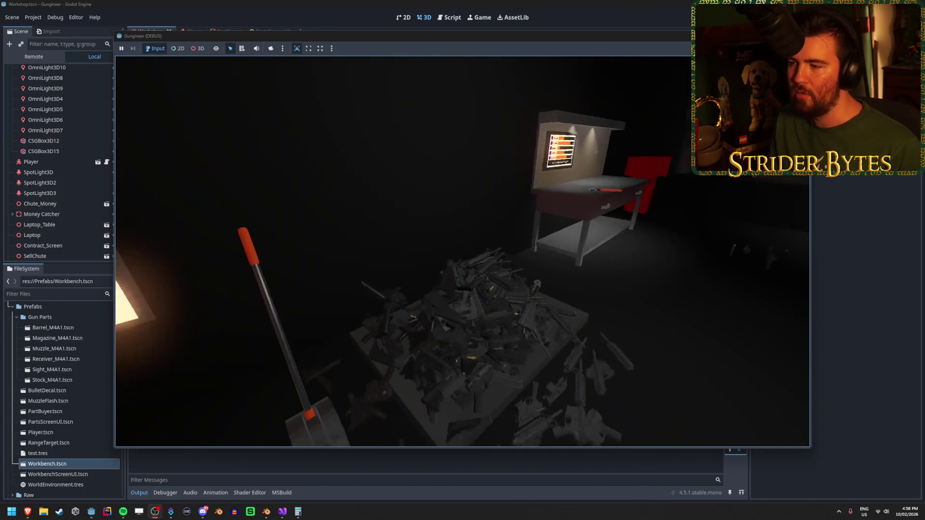
pyautogui.press('s')
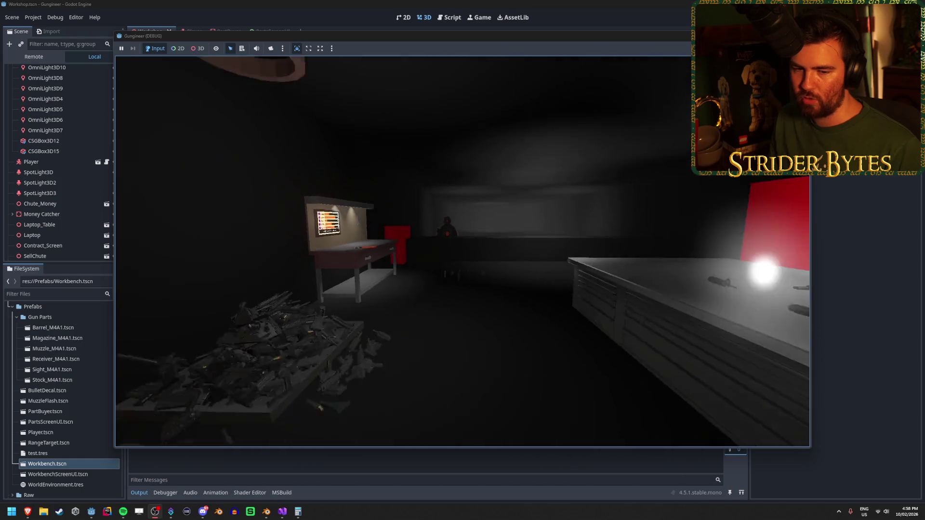
pyautogui.press('w')
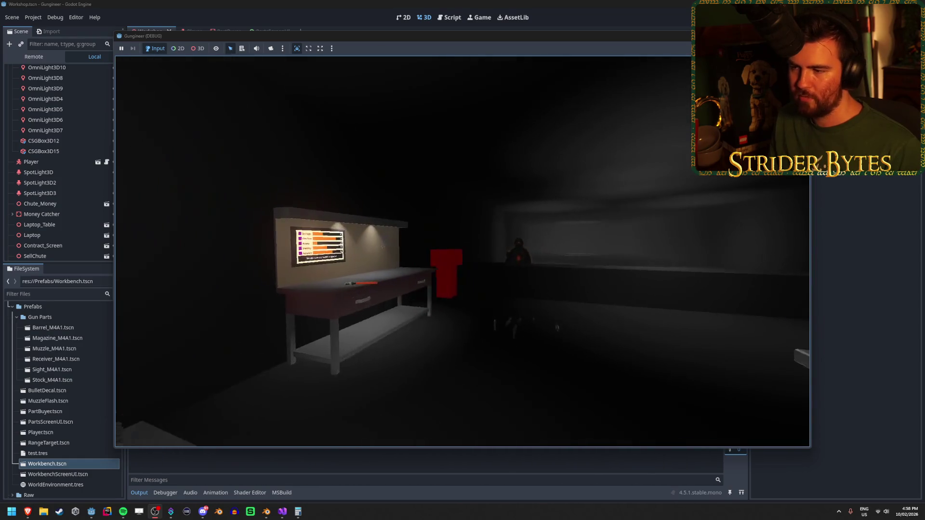
pyautogui.press('s')
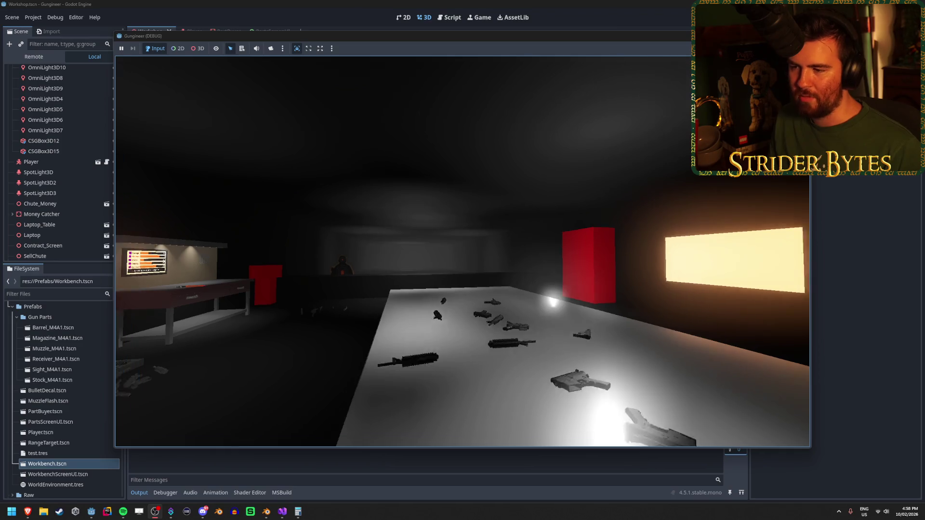
pyautogui.press('s')
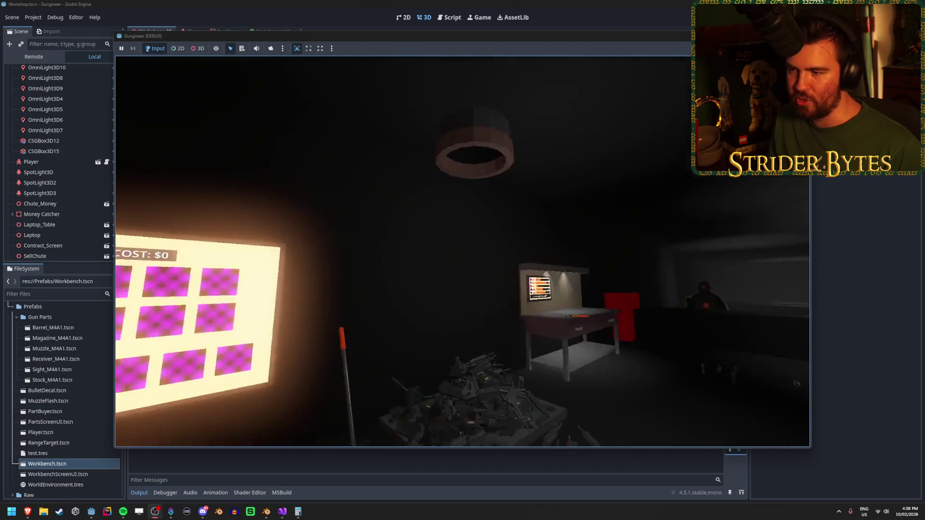
pyautogui.press('w')
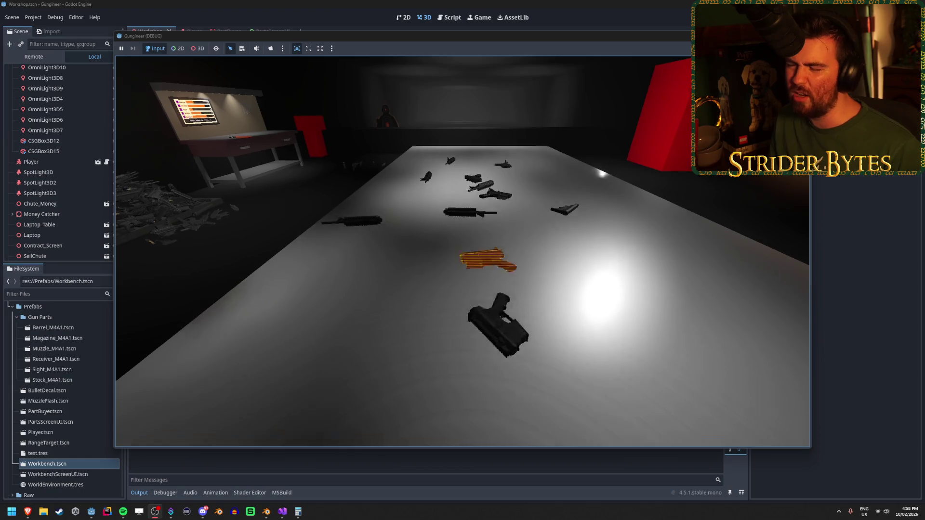
pyautogui.press('a')
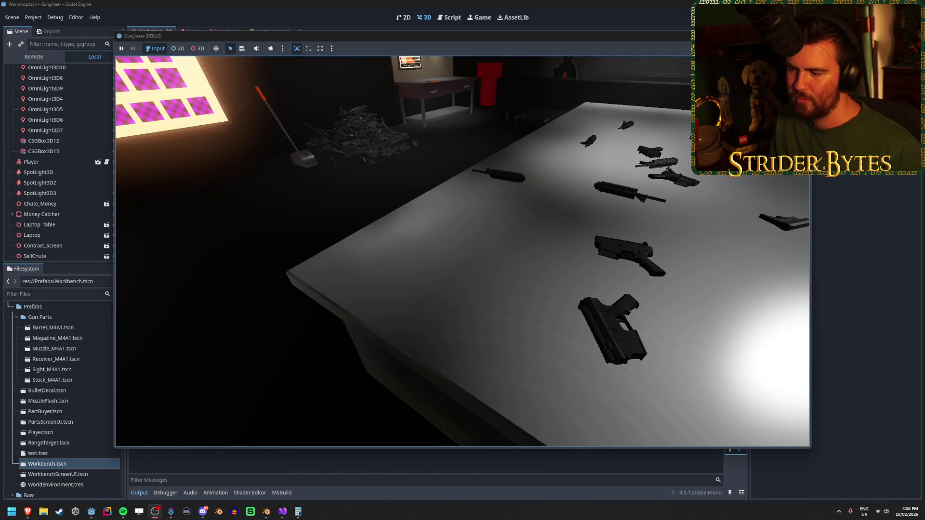
pyautogui.press('a')
pyautogui.moveTo(462, 260)
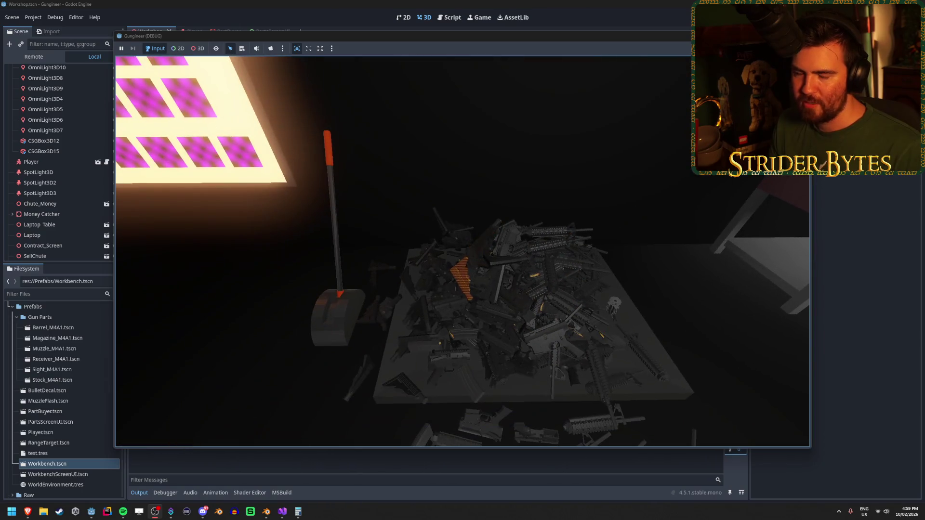
# Walk around the scrap pile in-game, then show the live scene tree in the Scene dock's Remote tab.
pyautogui.press('s')
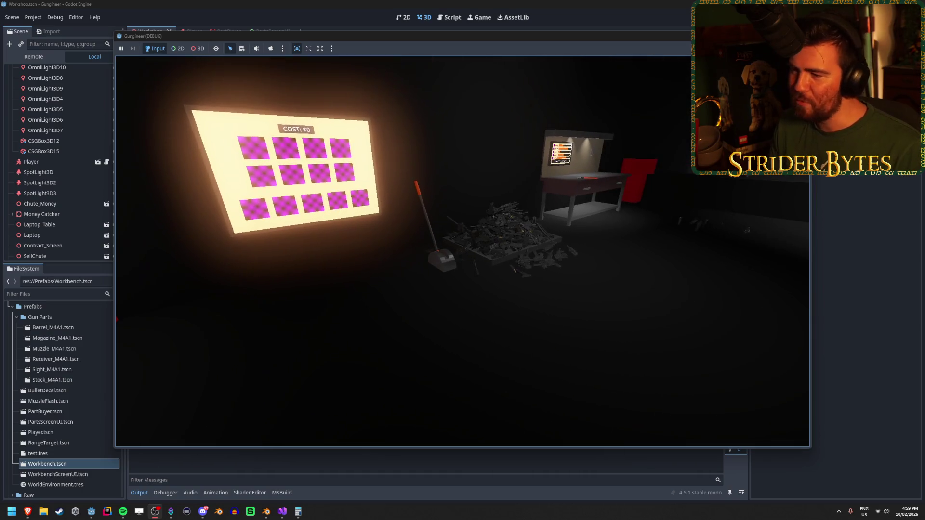
pyautogui.press('w')
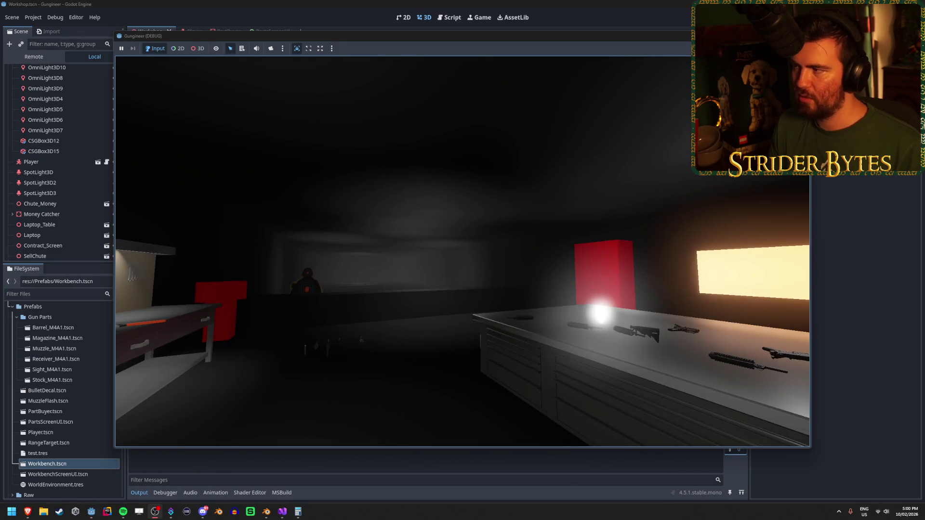
pyautogui.press('F8')
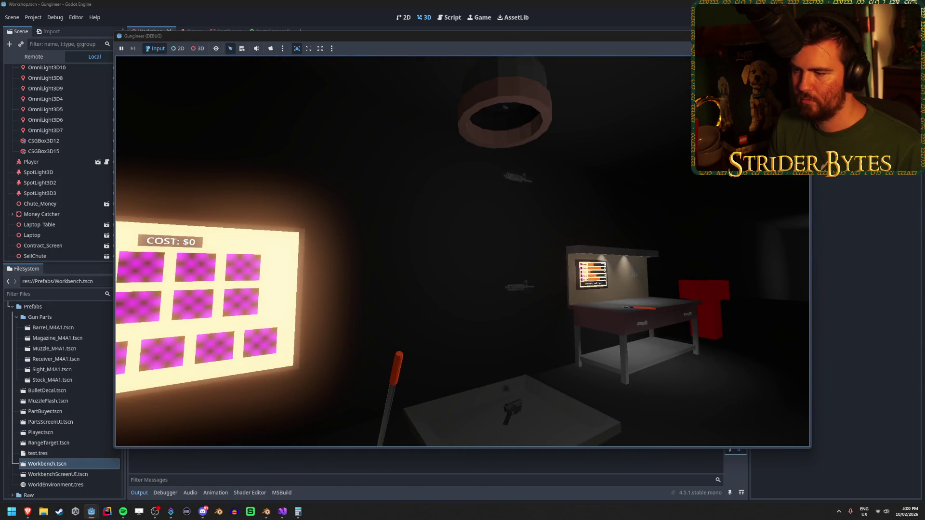
pyautogui.press('w')
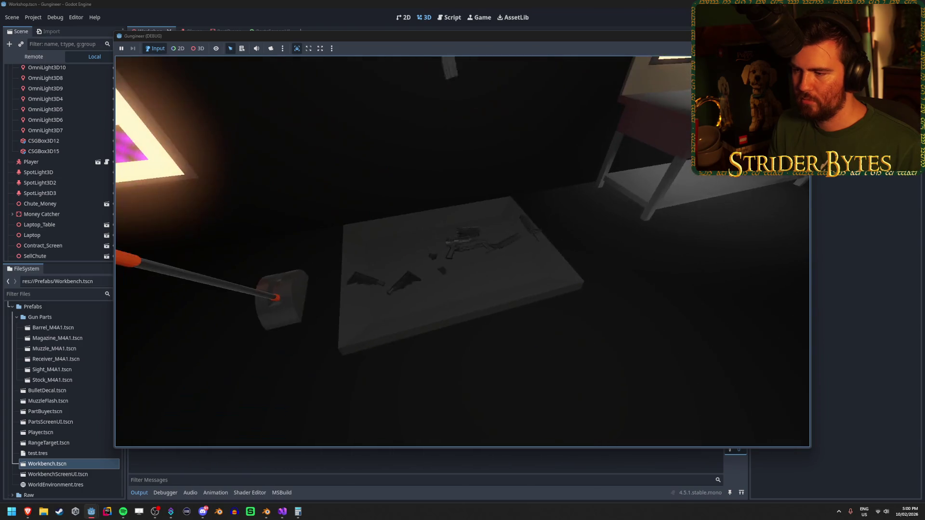
pyautogui.press('s')
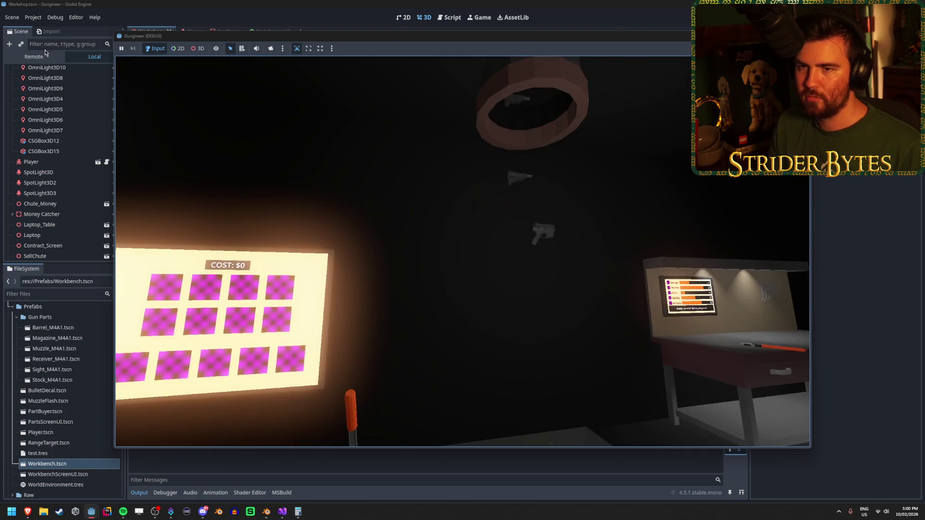
pyautogui.click(44, 54)
pyautogui.click(13, 82)
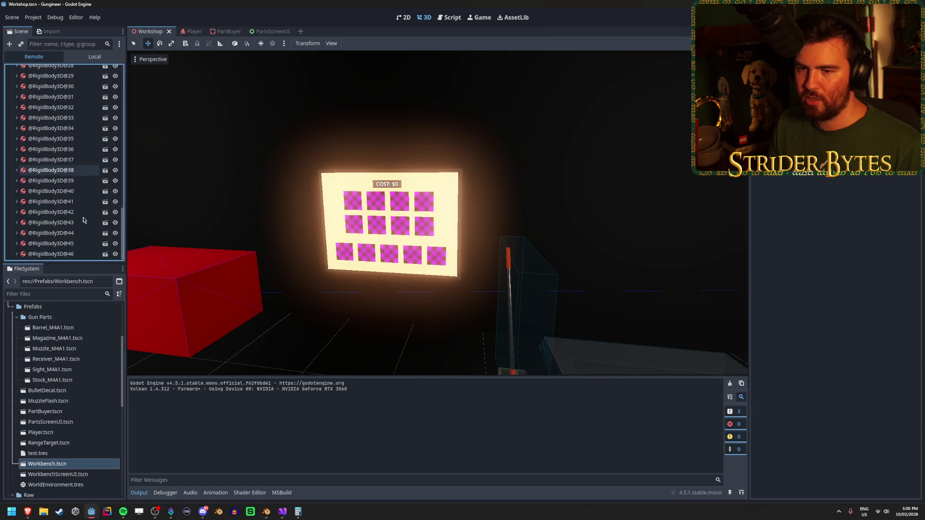
pyautogui.scroll(-2, 82, 218)
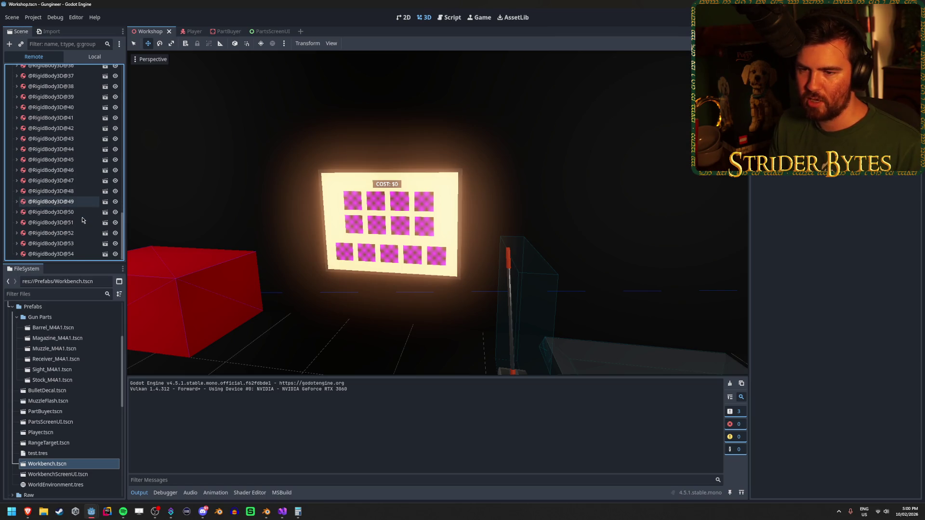
pyautogui.scroll(-2, 82, 220)
pyautogui.scroll(-2, 83, 219)
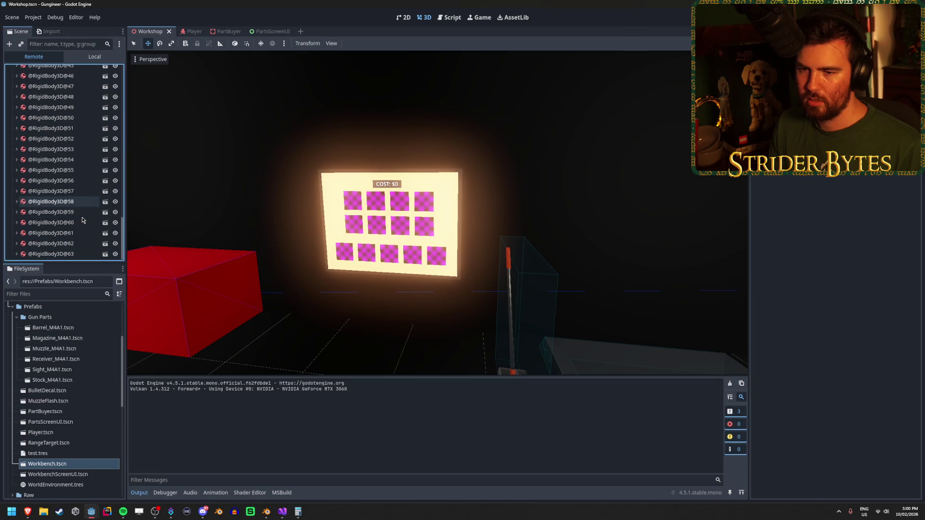
pyautogui.scroll(-2, 82, 220)
pyautogui.scroll(-2, 82, 220)
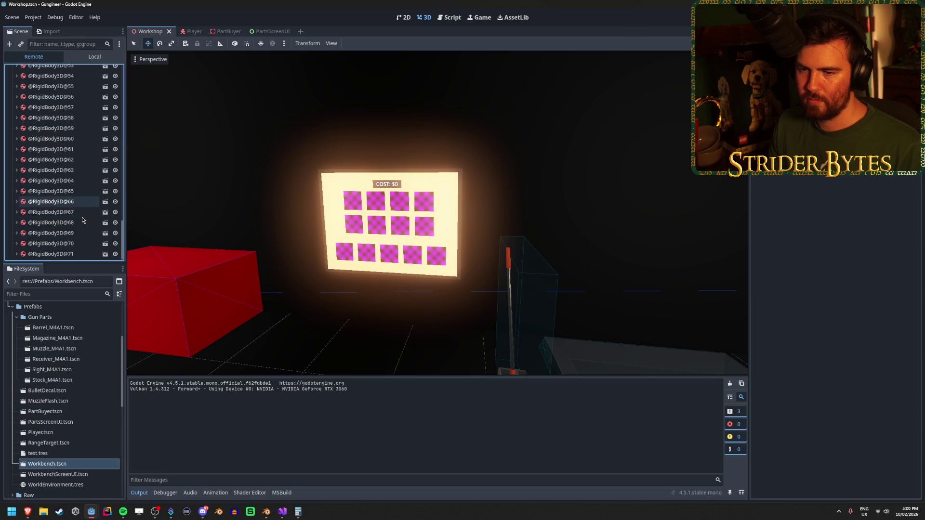
pyautogui.scroll(-2, 81, 220)
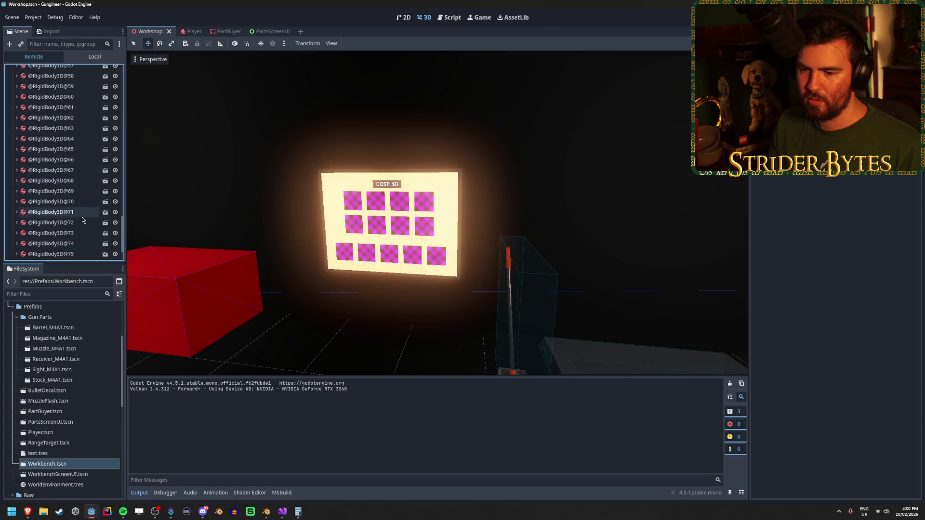
pyautogui.click(129, 481)
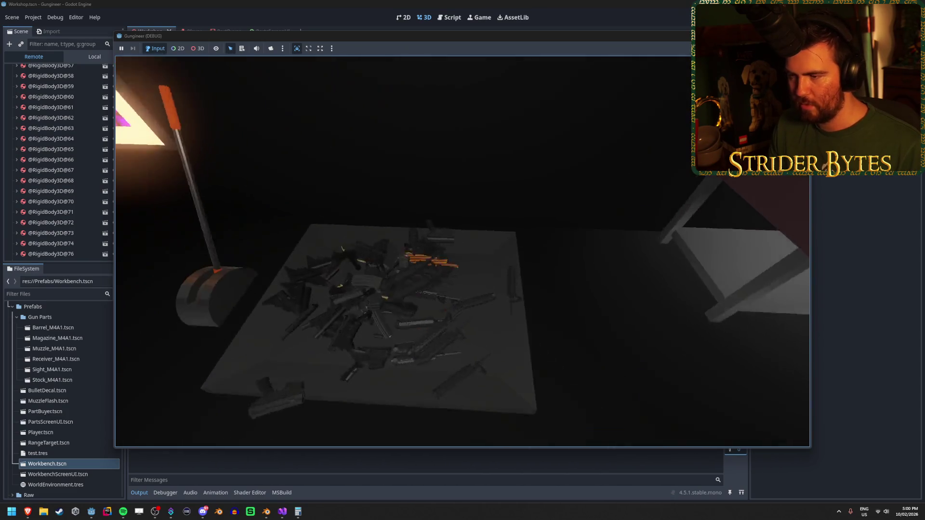
# Pick up the orange barrel part and carry it over to the parts table.
pyautogui.click(463, 252)
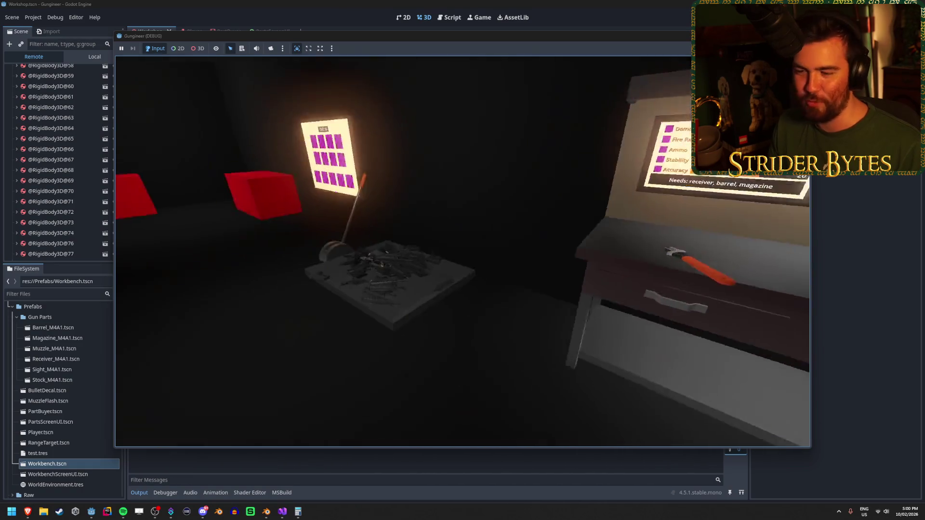
pyautogui.press('w')
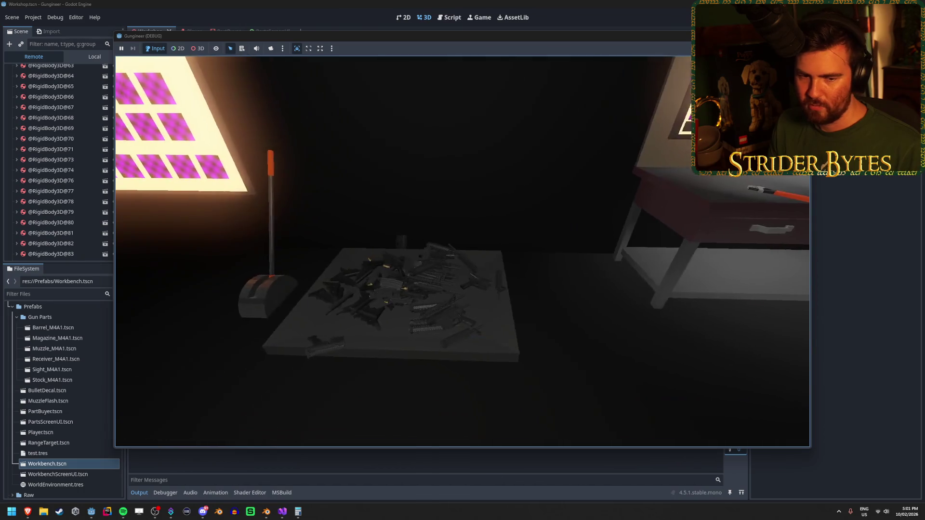
pyautogui.press('w')
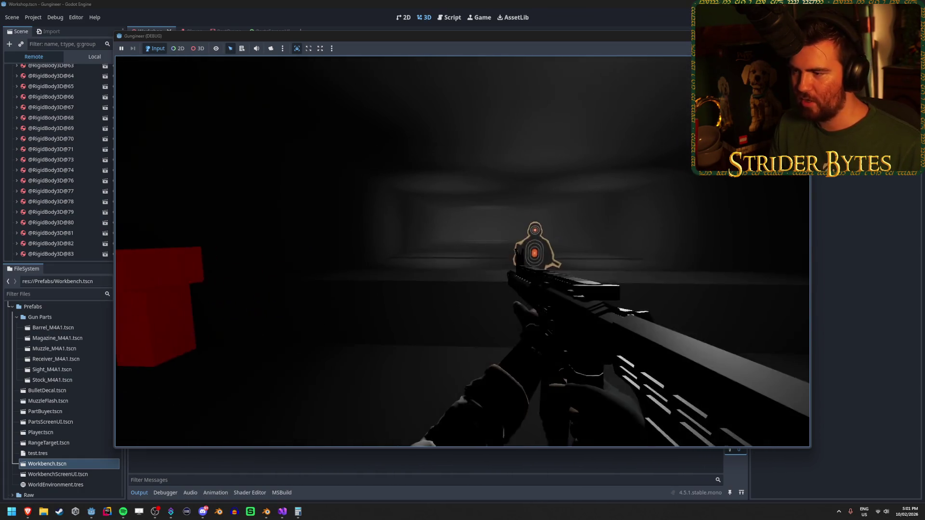
# Fire the rifle repeatedly at the range target, then walk toward the lit panel and back.
pyautogui.click(463, 252)
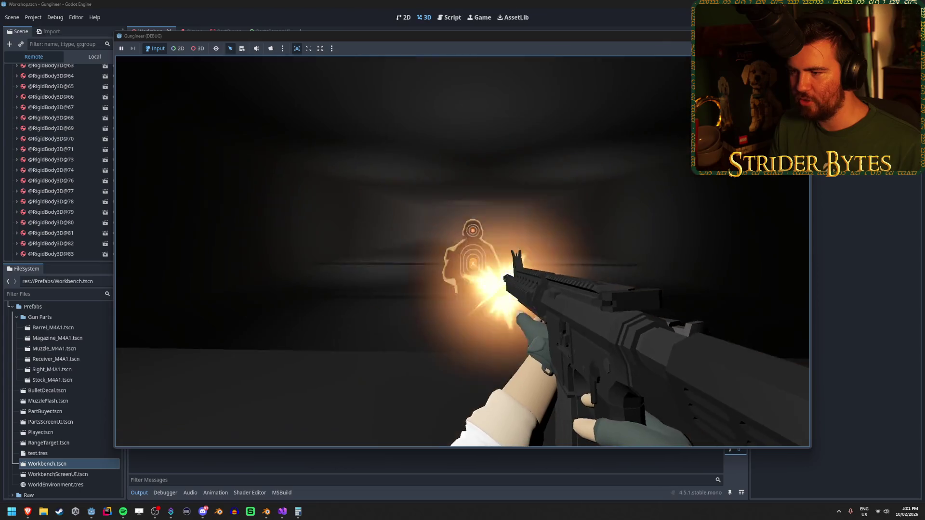
pyautogui.click(463, 252)
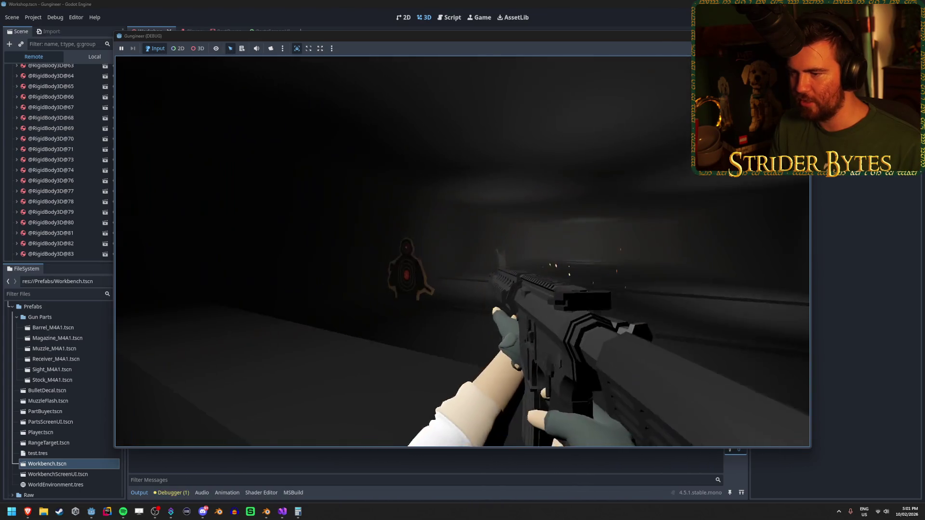
pyautogui.click(462, 251)
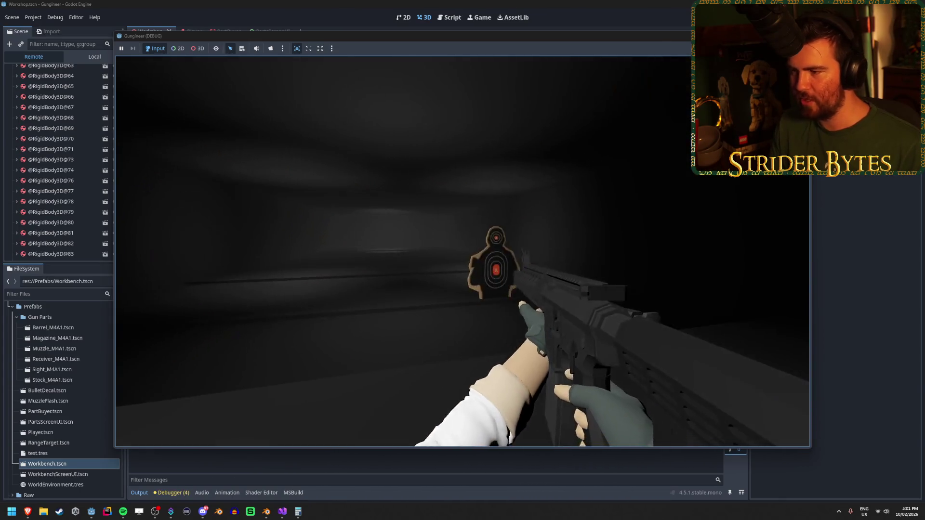
pyautogui.click(463, 252)
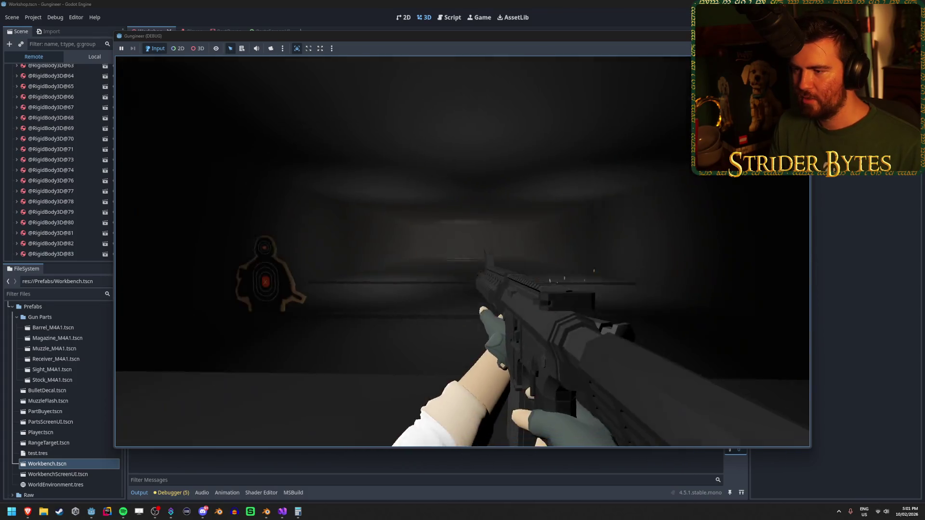
pyautogui.click(462, 251)
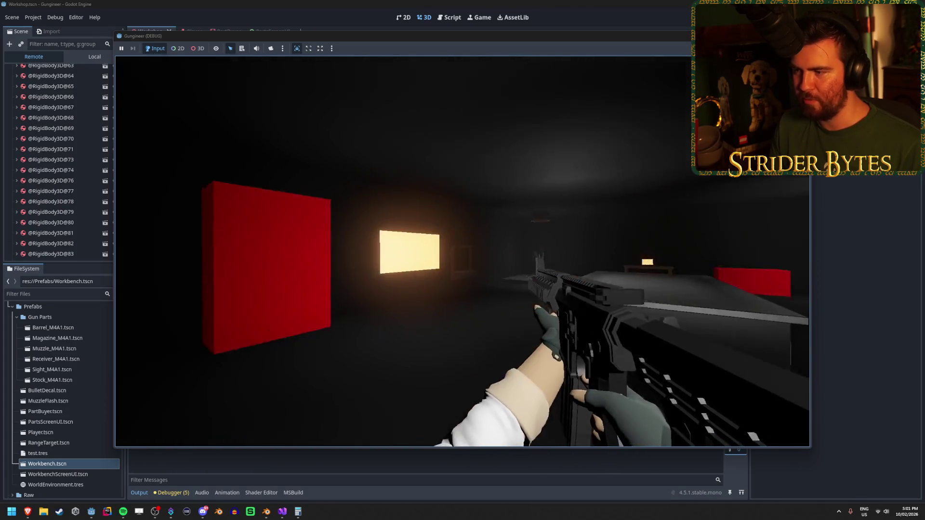
pyautogui.press('w')
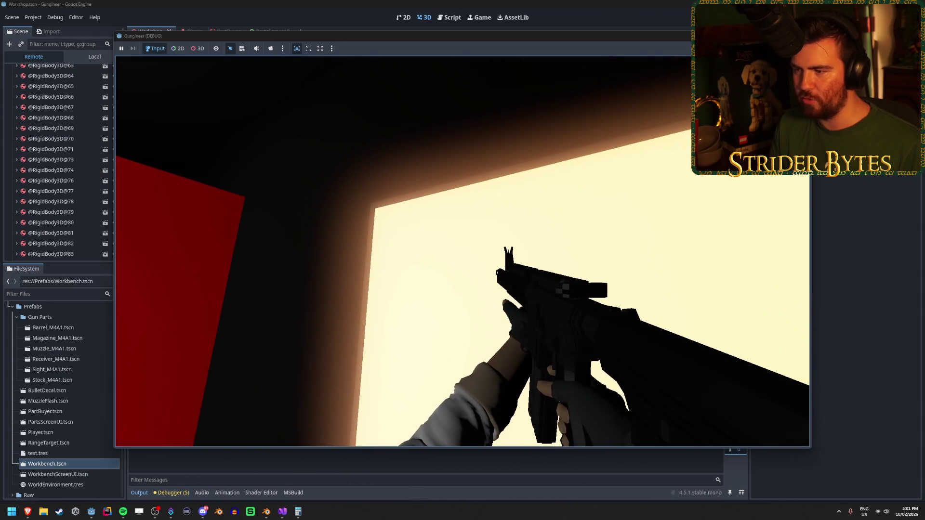
pyautogui.press('s')
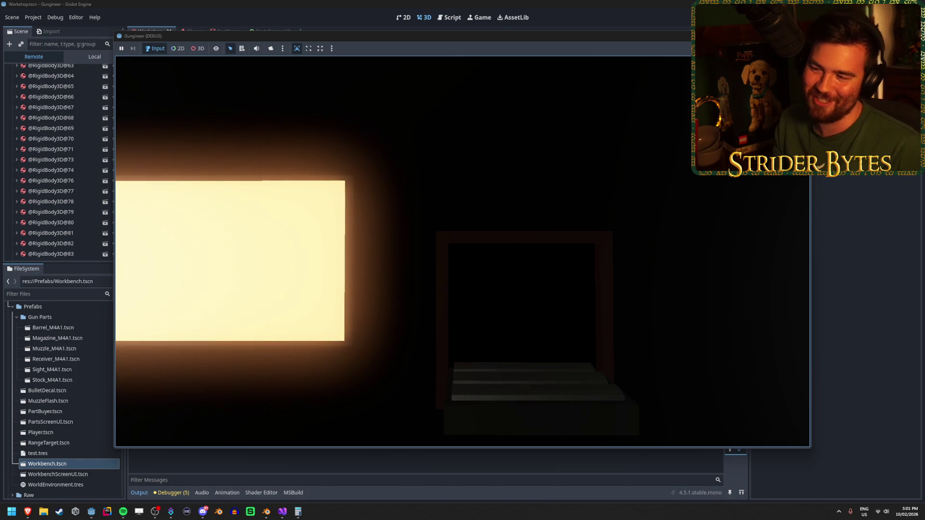
# Pick up the rifle, drop it and regrab it several times, ending with it held.
pyautogui.press('e')
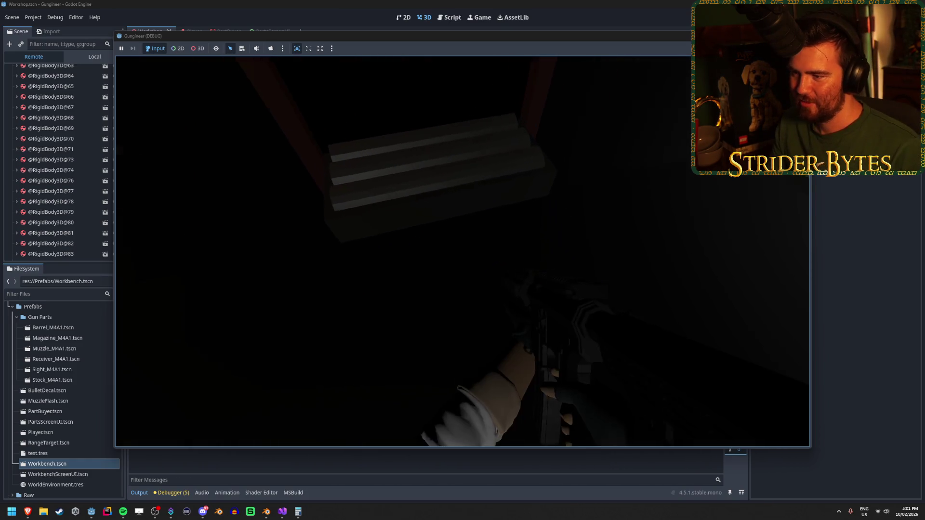
pyautogui.press('e')
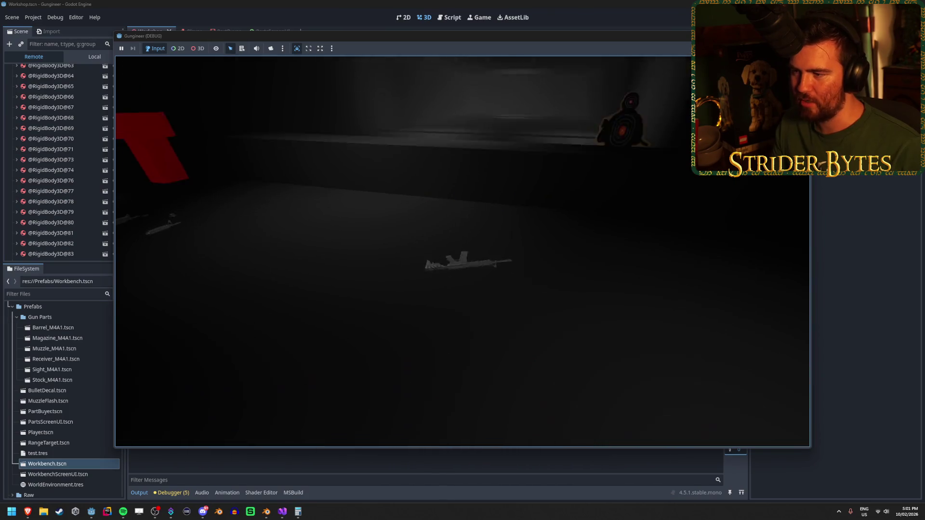
pyautogui.press('e')
pyautogui.press('e')
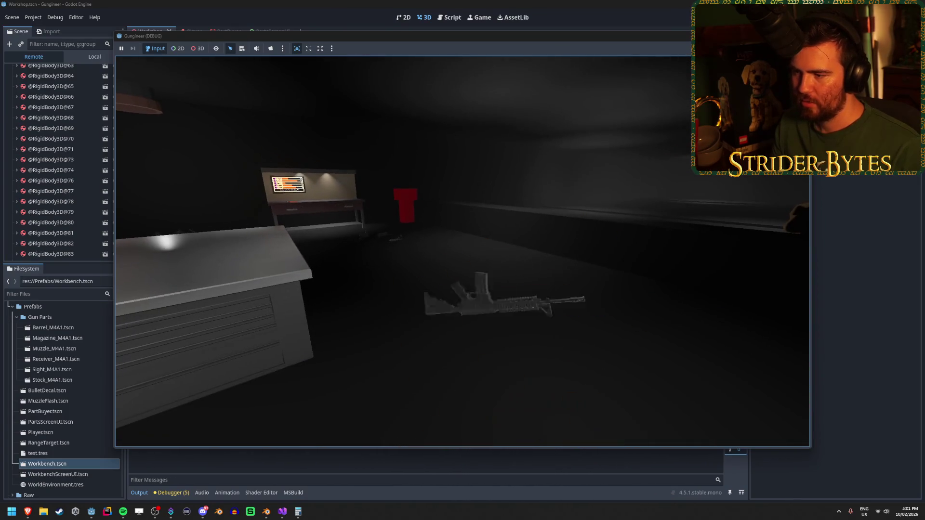
pyautogui.press('e')
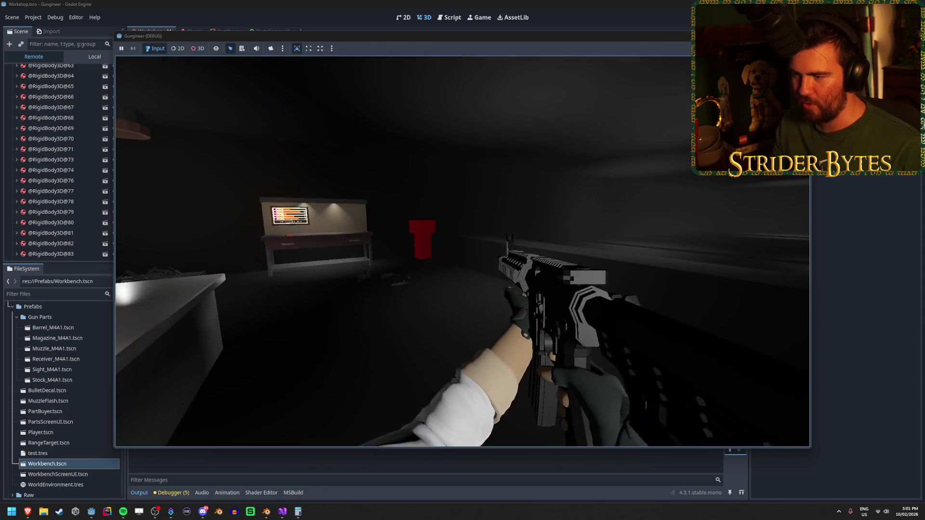
pyautogui.press('e')
pyautogui.press('e')
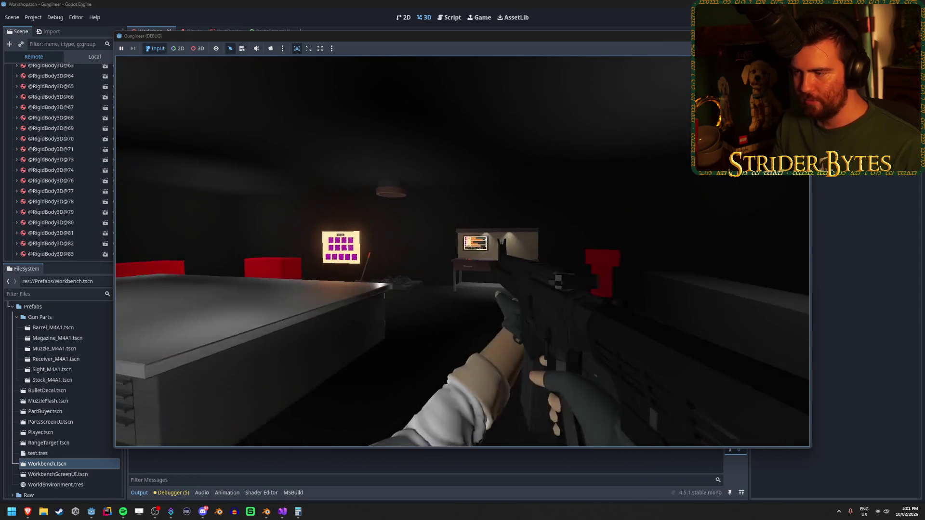
pyautogui.press('e')
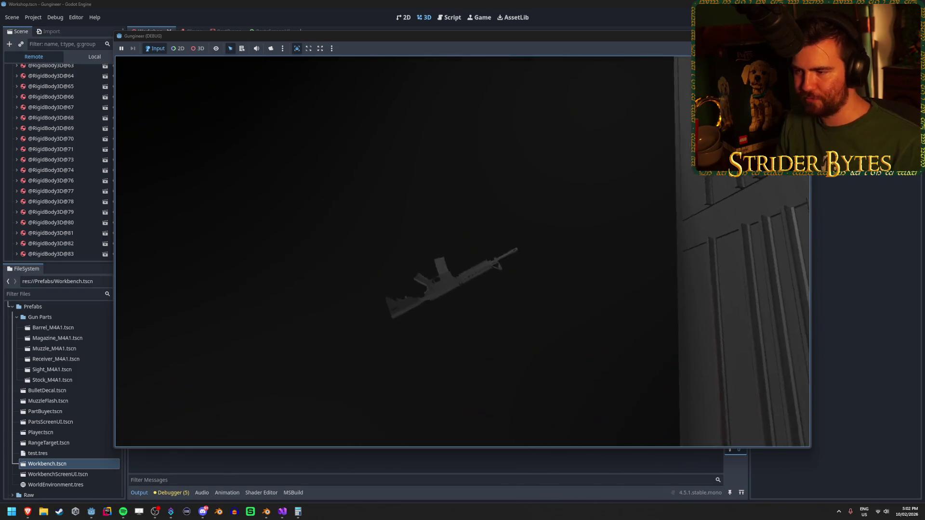
pyautogui.press('e')
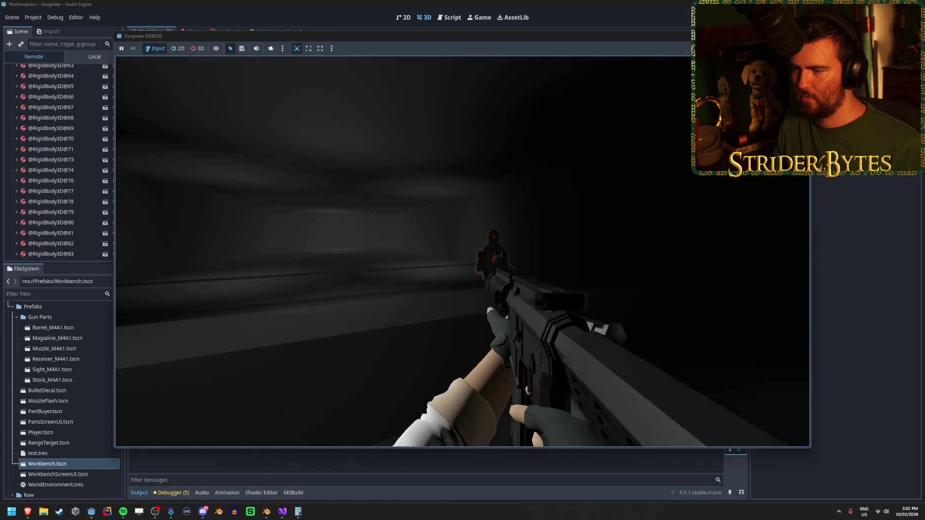
# Shoot the range target five times, then set the rifle down on the table.
pyautogui.click(463, 251)
pyautogui.click(463, 251)
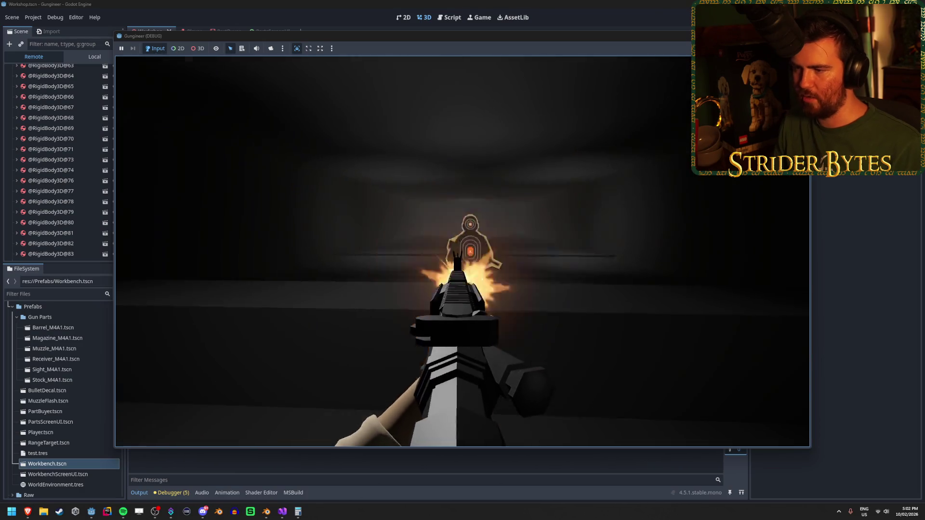
pyautogui.click(462, 252)
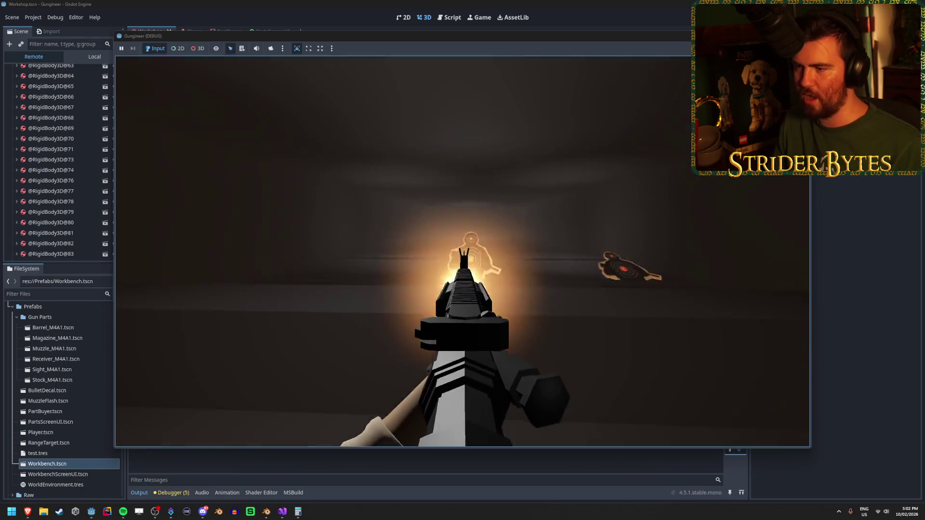
pyautogui.click(462, 252)
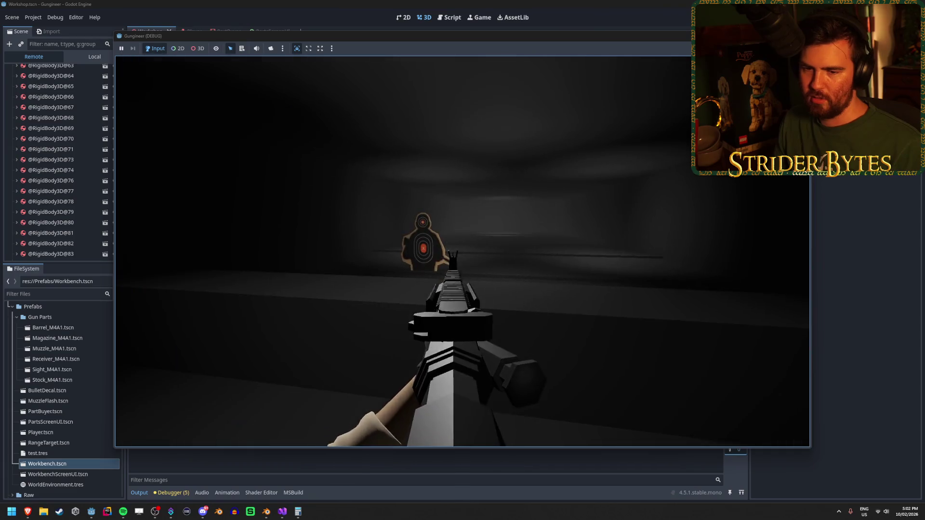
pyautogui.click(462, 251)
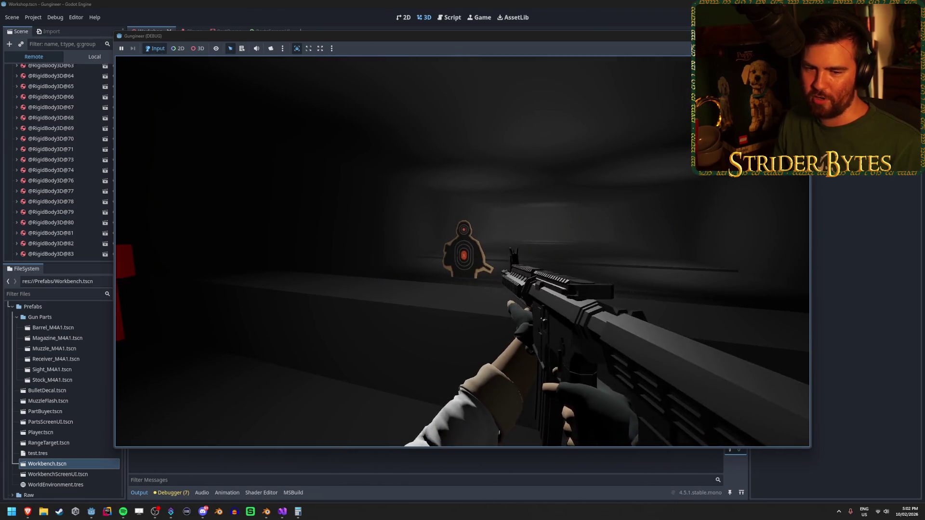
pyautogui.press('w')
pyautogui.press('e')
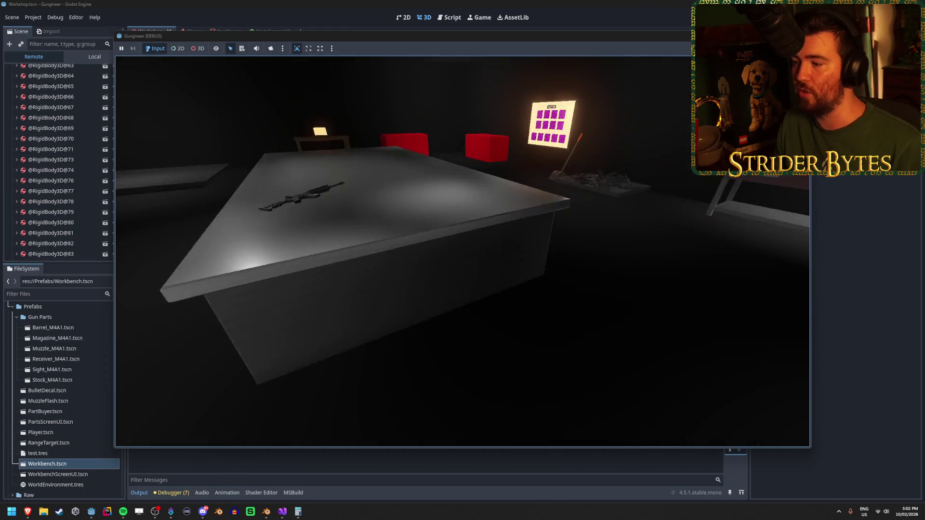
# Pick up and drop a loose gun part, then take the rifle from the table.
pyautogui.click(463, 252)
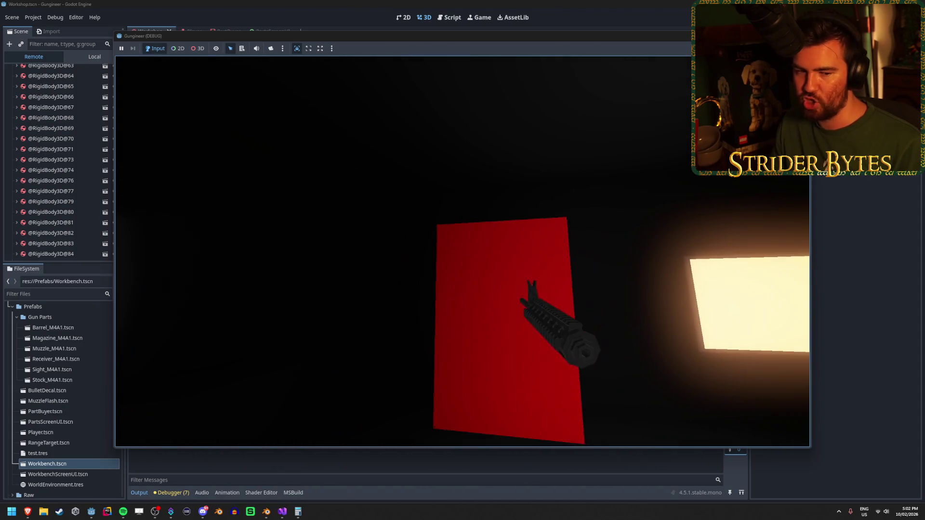
pyautogui.click(462, 251)
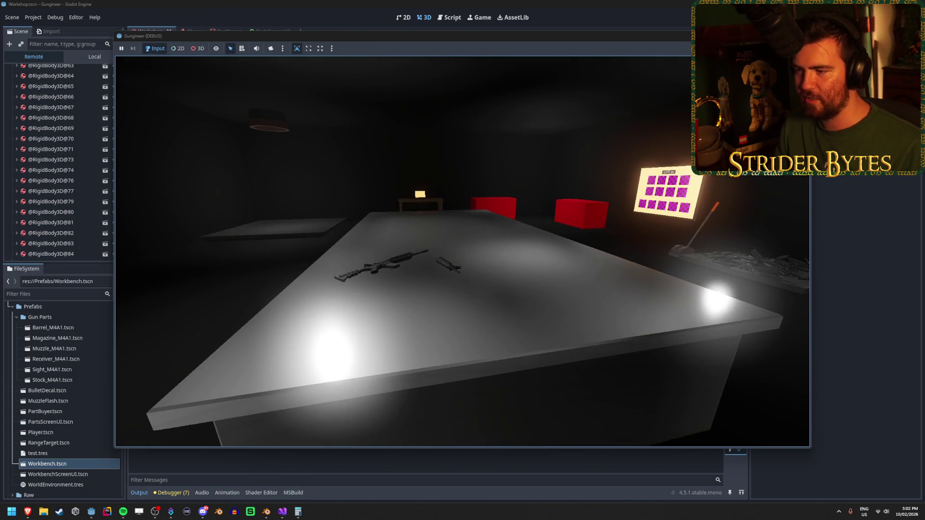
pyautogui.press('e')
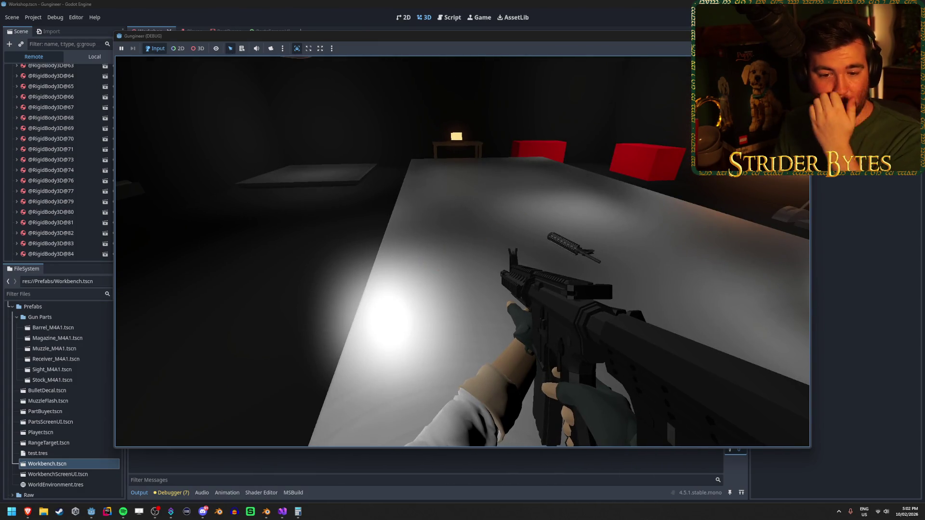
# Aim down sights and spray bullet holes across the table, then stop the game with Escape.
pyautogui.rightClick(463, 251)
pyautogui.click(462, 252)
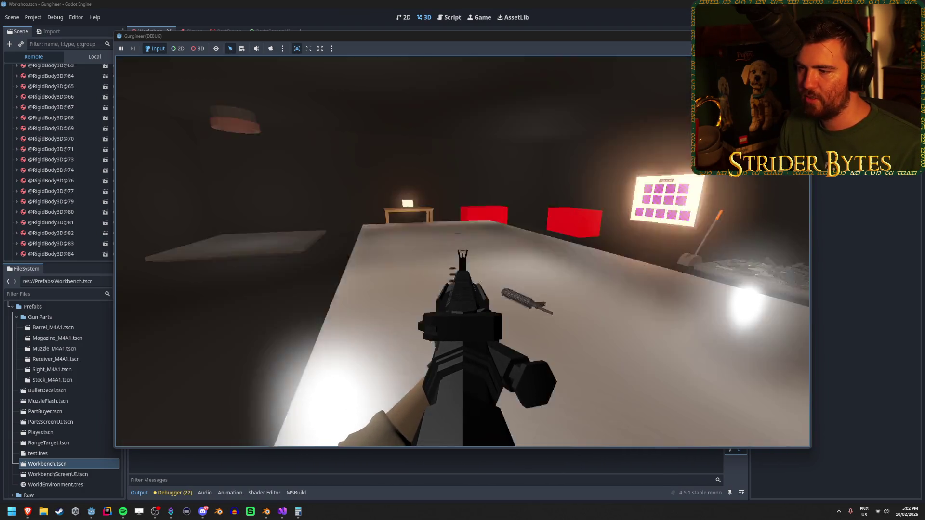
pyautogui.click(462, 251)
pyautogui.rightClick(462, 252)
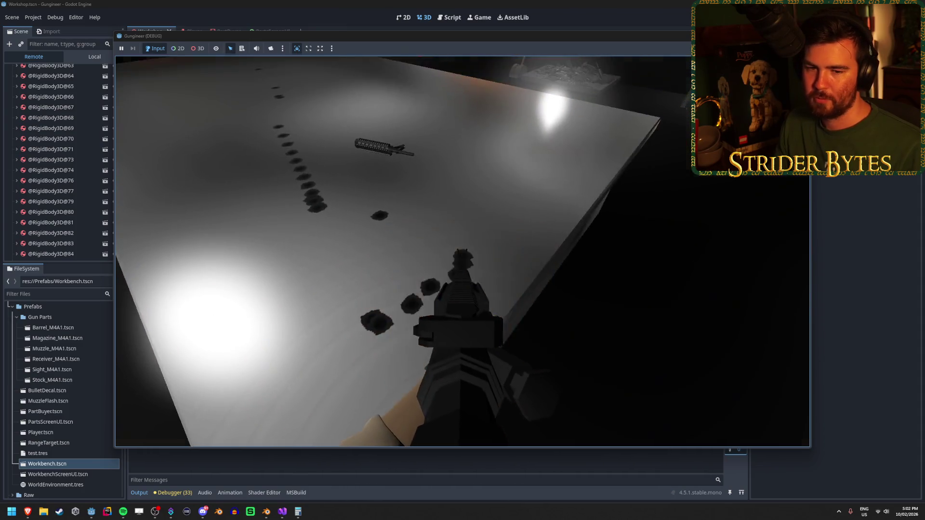
pyautogui.click(462, 251)
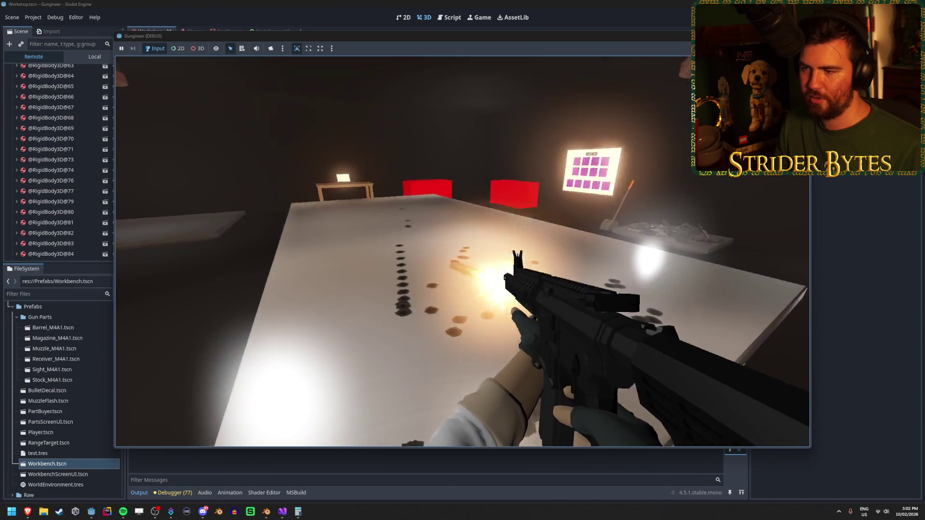
pyautogui.click(463, 252)
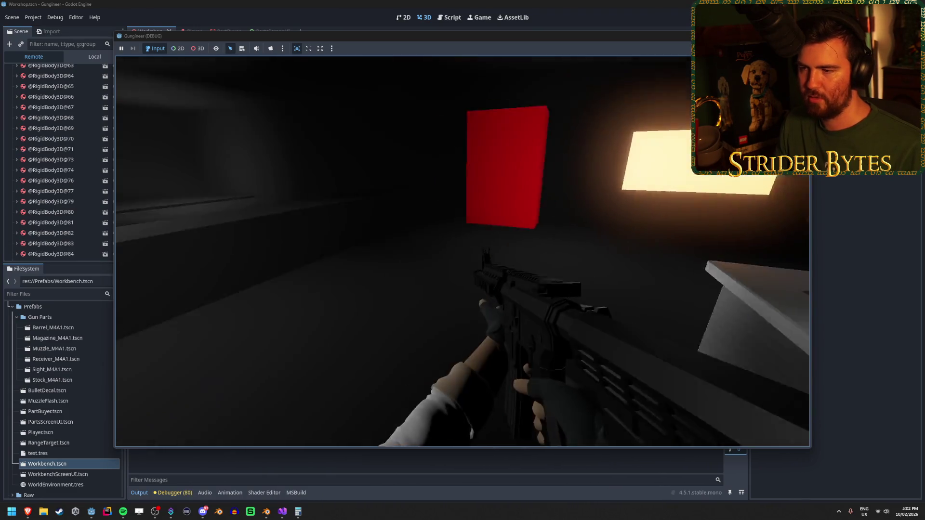
pyautogui.click(462, 252)
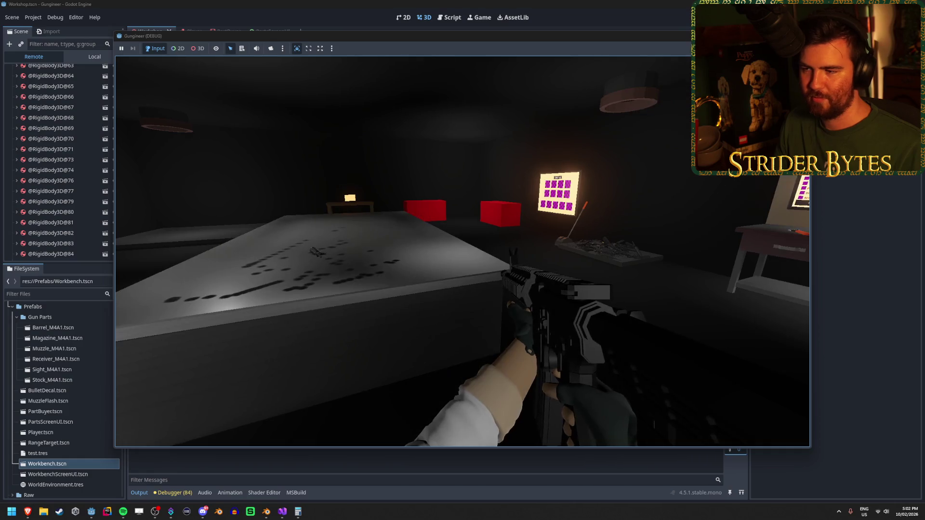
pyautogui.click(463, 260)
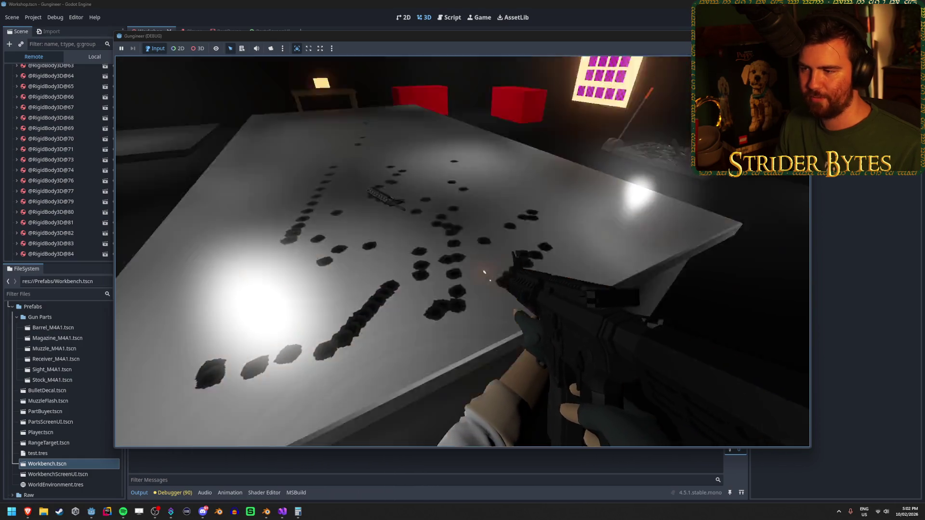
pyautogui.click(463, 260)
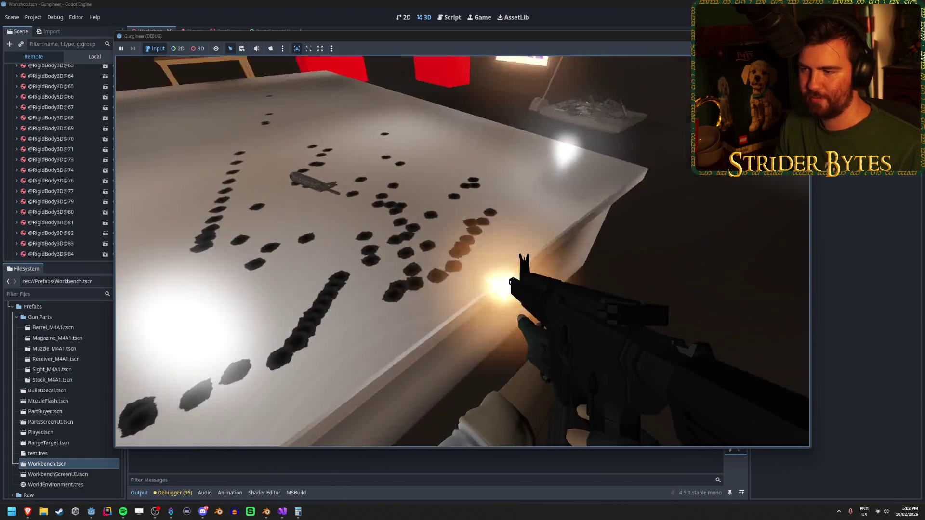
pyautogui.click(463, 260)
pyautogui.click(462, 260)
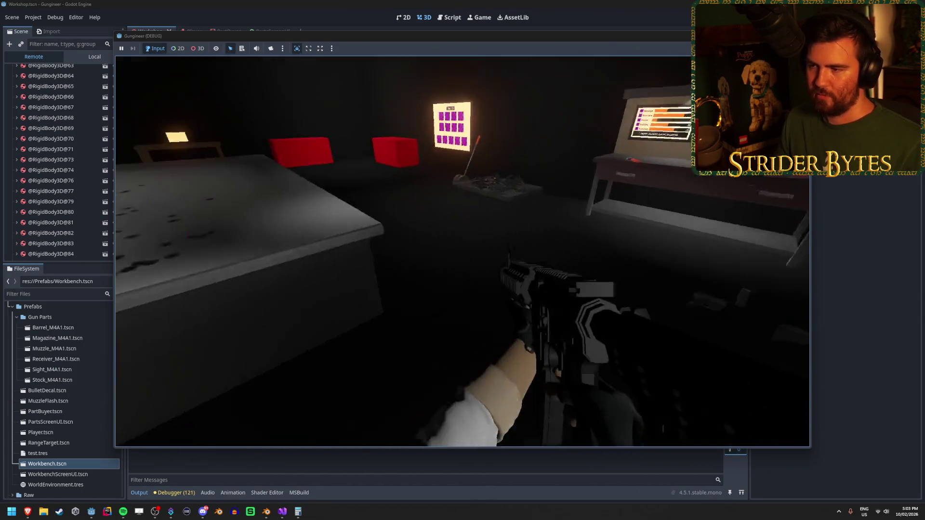
pyautogui.press('Escape')
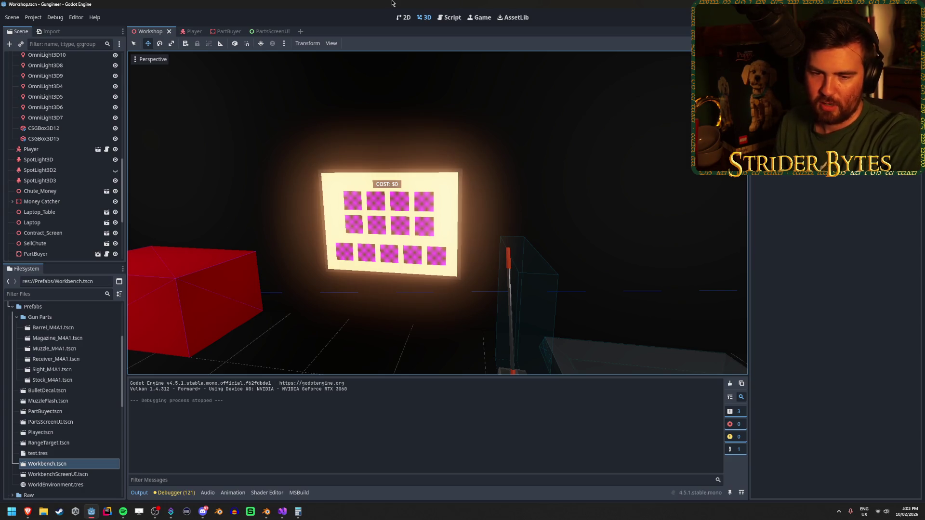
# Fly around the workshop to inspect the workbench, stats screen, laptop table and lit room.
pyautogui.moveTo(538, 325); pyautogui.dragTo(569, 233)
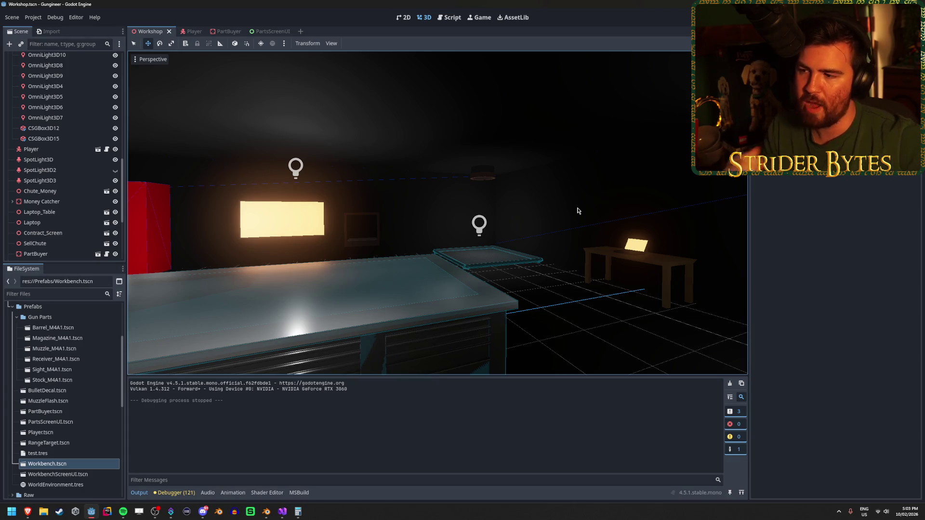
pyautogui.moveTo(576, 206); pyautogui.dragTo(698, 208)
pyautogui.moveTo(463, 245); pyautogui.dragTo(463, 244)
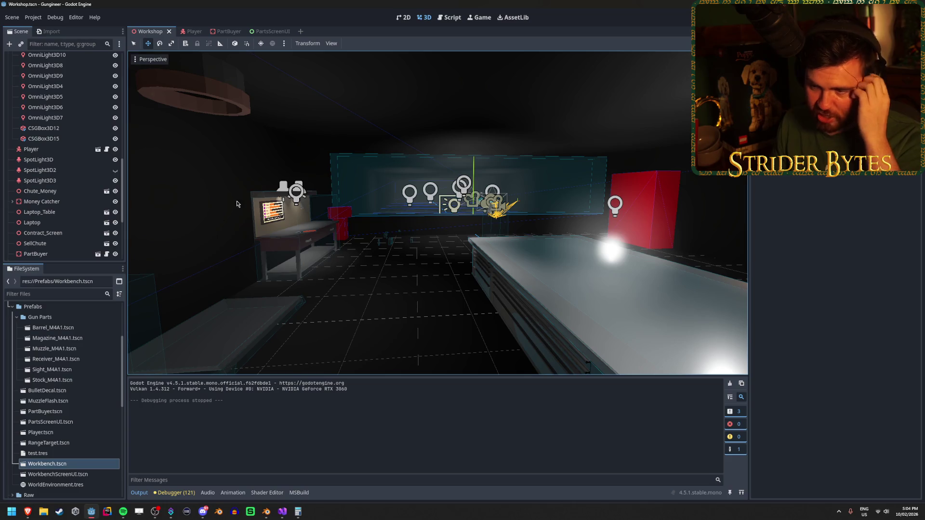
pyautogui.moveTo(319, 260); pyautogui.dragTo(319, 260)
pyautogui.moveTo(469, 261); pyautogui.dragTo(469, 261)
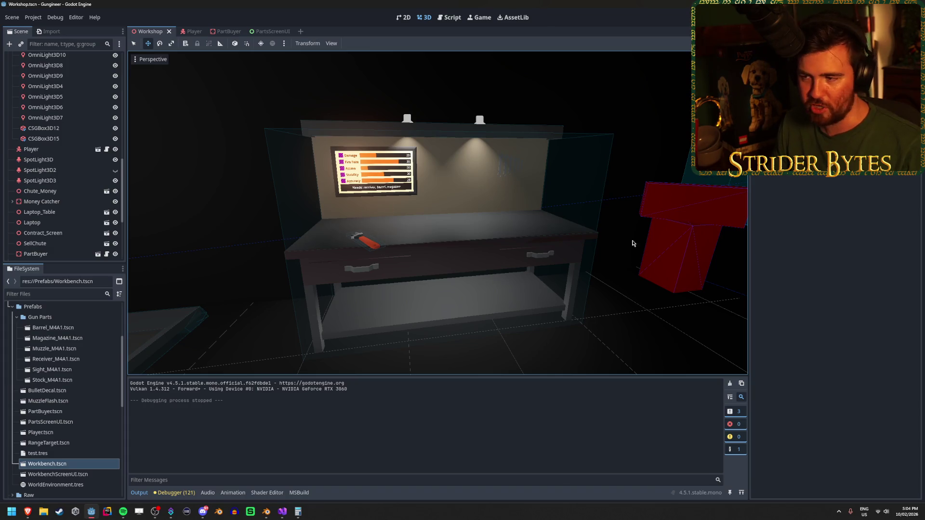
pyautogui.moveTo(468, 180); pyautogui.dragTo(453, 183)
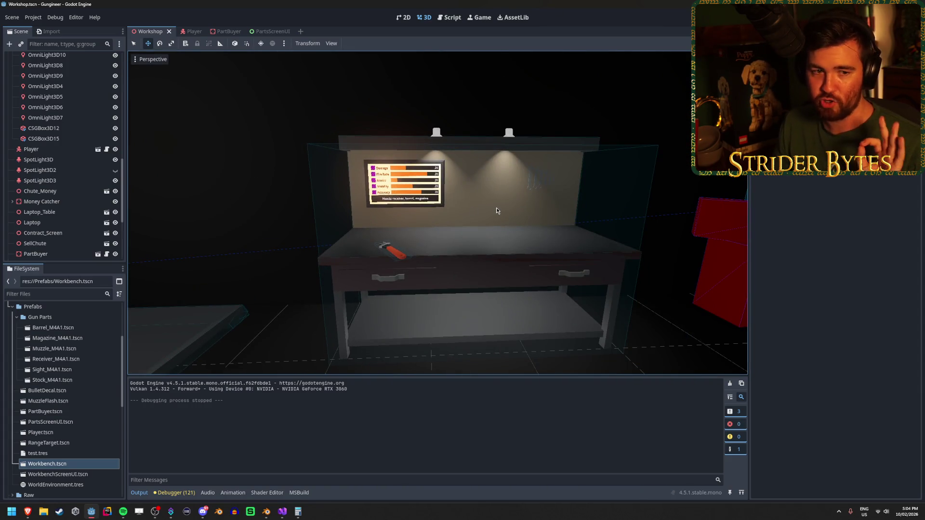
pyautogui.moveTo(496, 211); pyautogui.dragTo(529, 205)
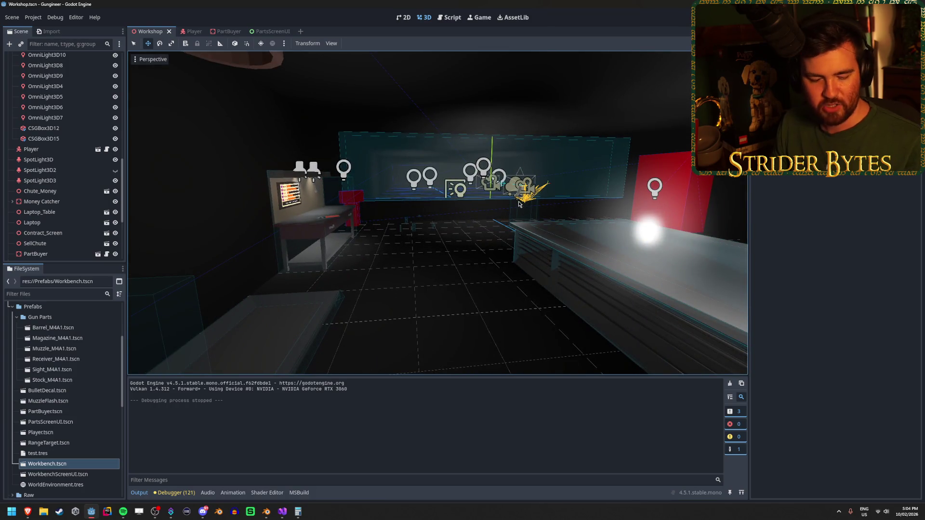